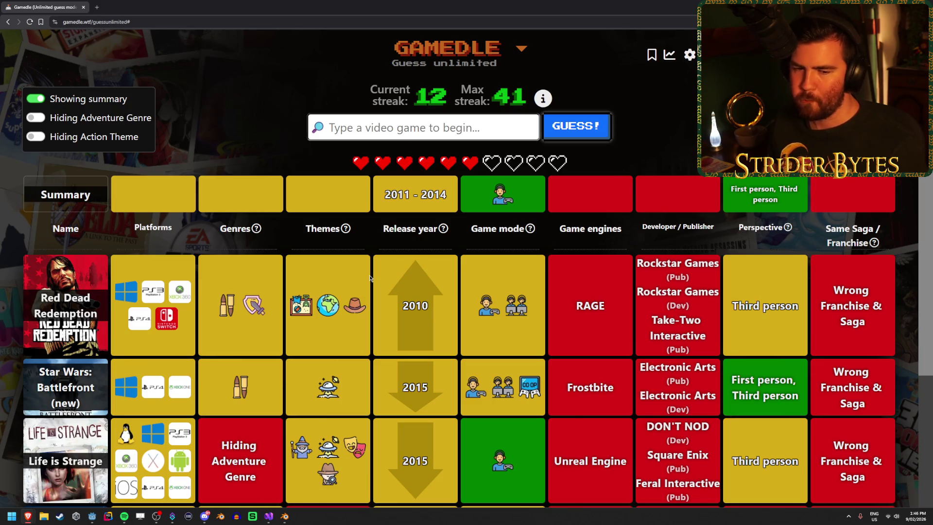
# Guess Prey (Arkane Studios) in Gamedle by searching 'prey' and submitting it.
pyautogui.scroll(-1, 369, 278)
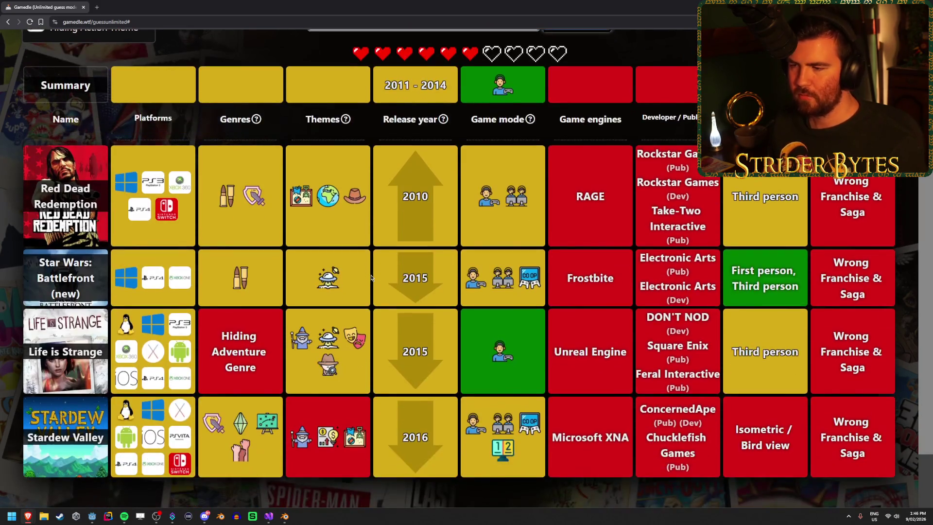
pyautogui.scroll(1, 371, 278)
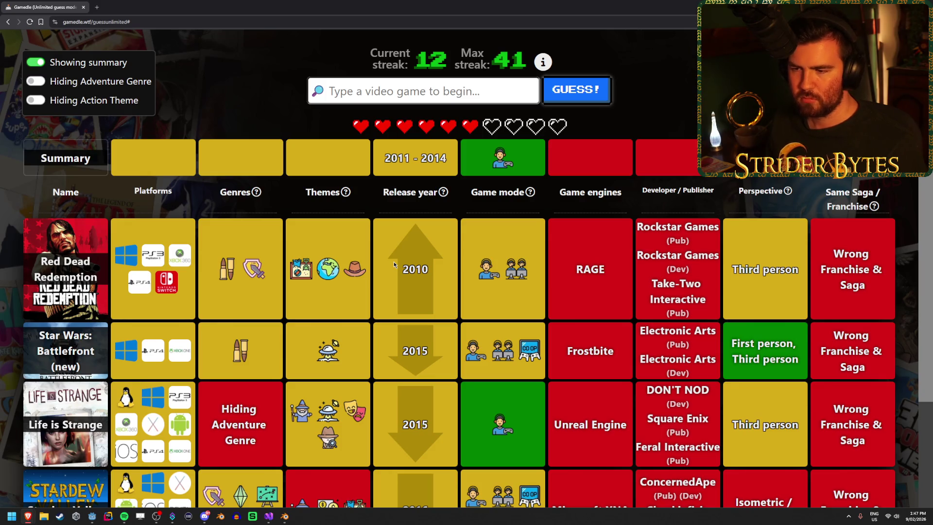
pyautogui.scroll(-1, 393, 262)
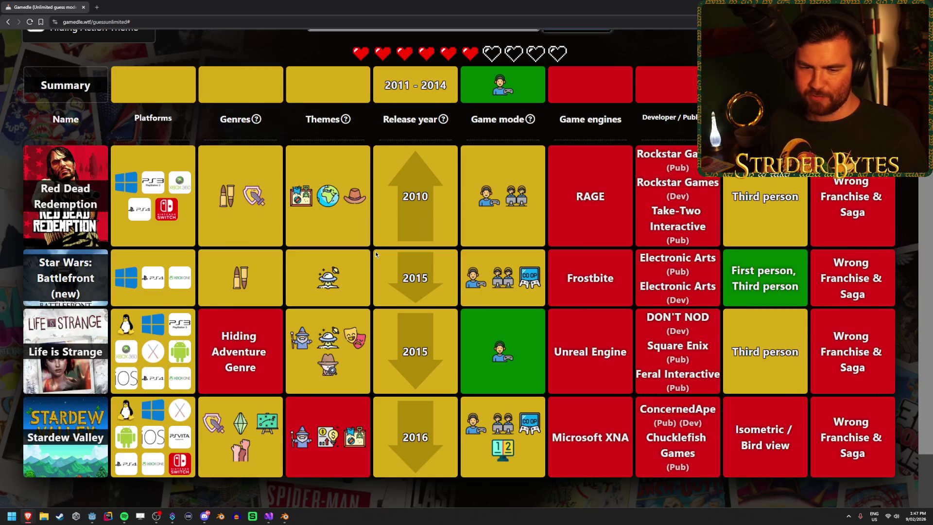
pyautogui.scroll(3, 375, 251)
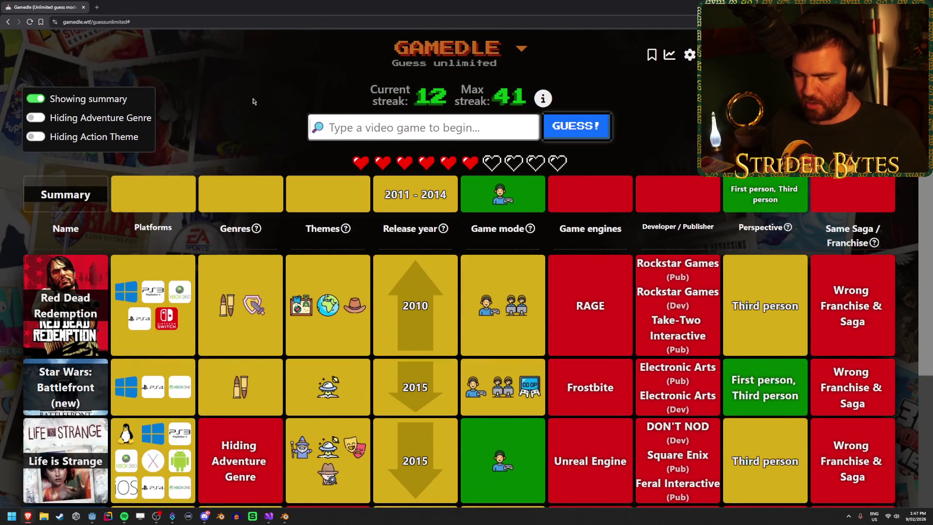
pyautogui.click(375, 132)
pyautogui.write('prey')
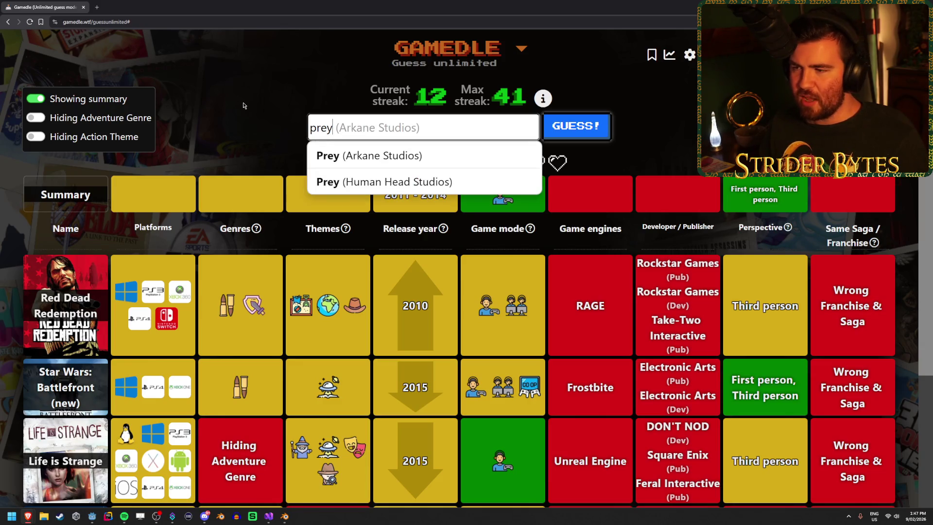
pyautogui.press('Return')
pyautogui.press('Return')
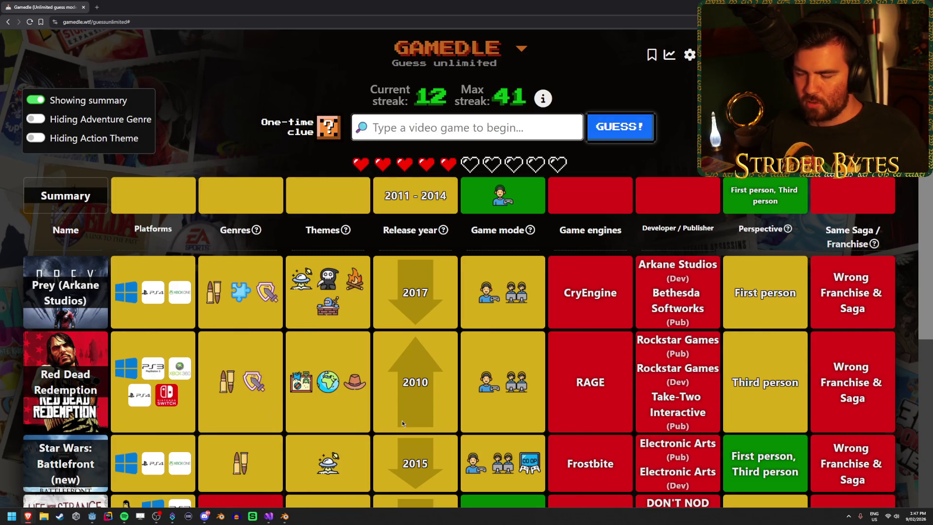
pyautogui.scroll(-1, 398, 414)
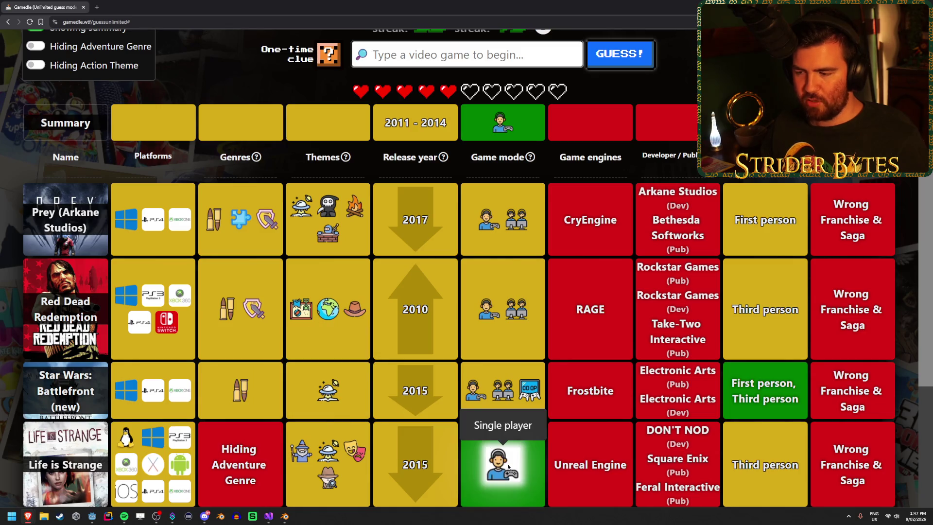
pyautogui.scroll(-1, 751, 344)
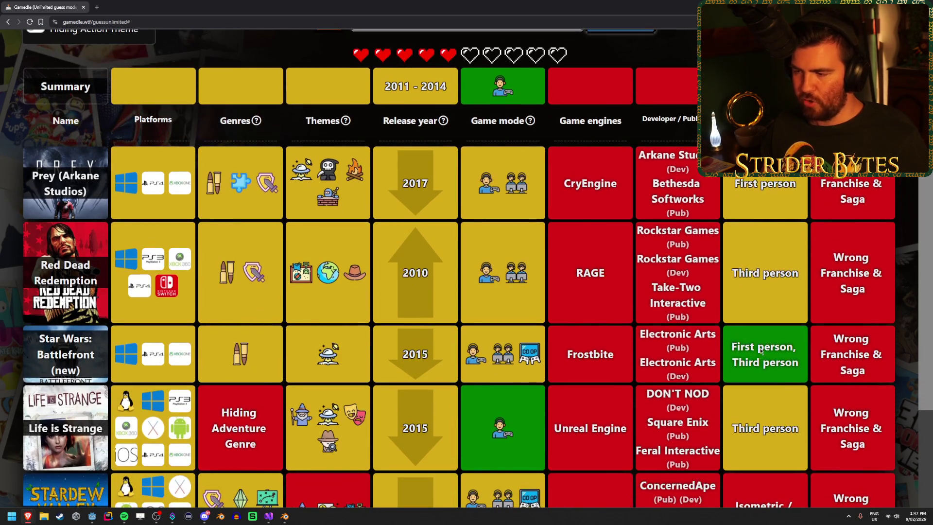
pyautogui.scroll(3, 450, 256)
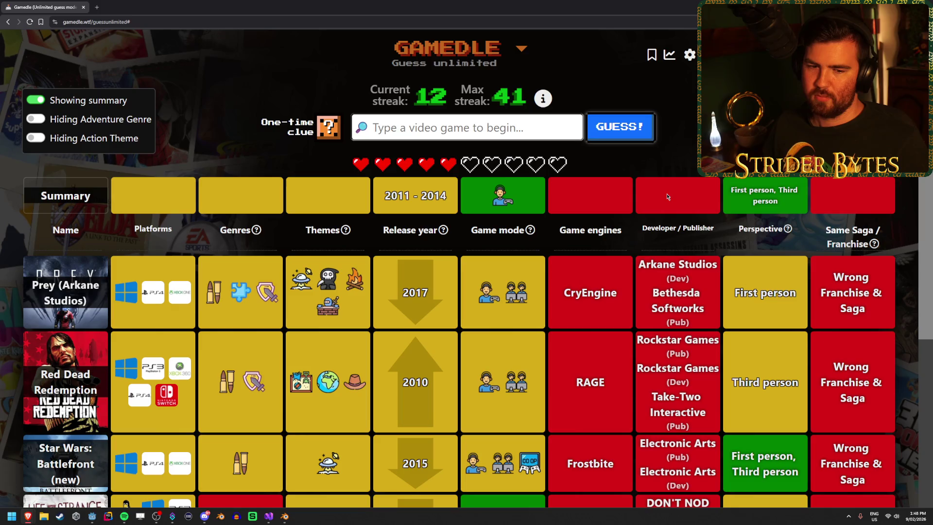
pyautogui.click(475, 130)
pyautogui.write('destiny')
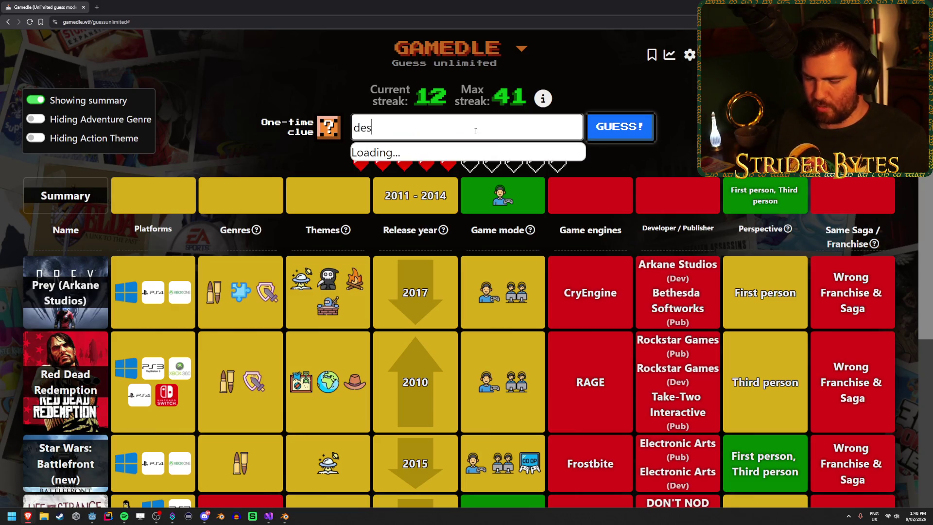
# Guess Destiny, matching the 2014 release year, and spend the one-time clue to reveal themes.
pyautogui.click(457, 166)
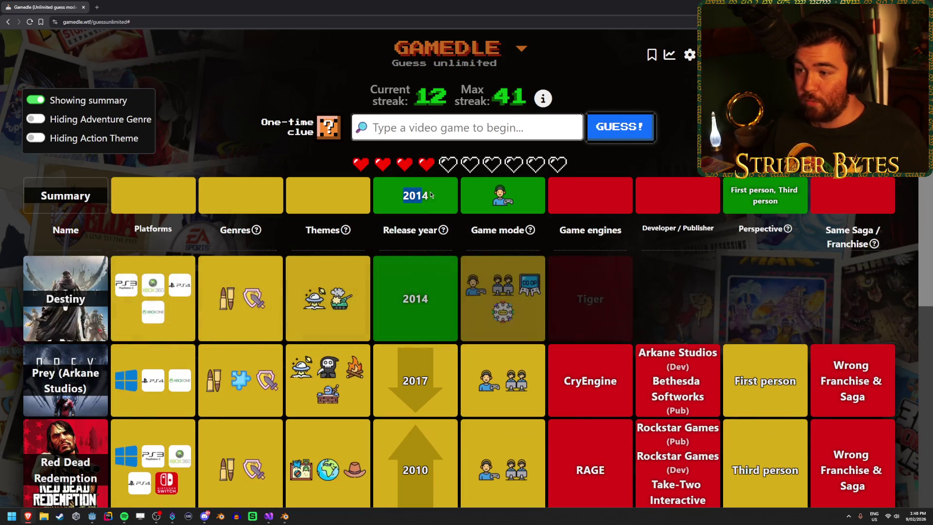
pyautogui.moveTo(374, 194); pyautogui.dragTo(443, 196)
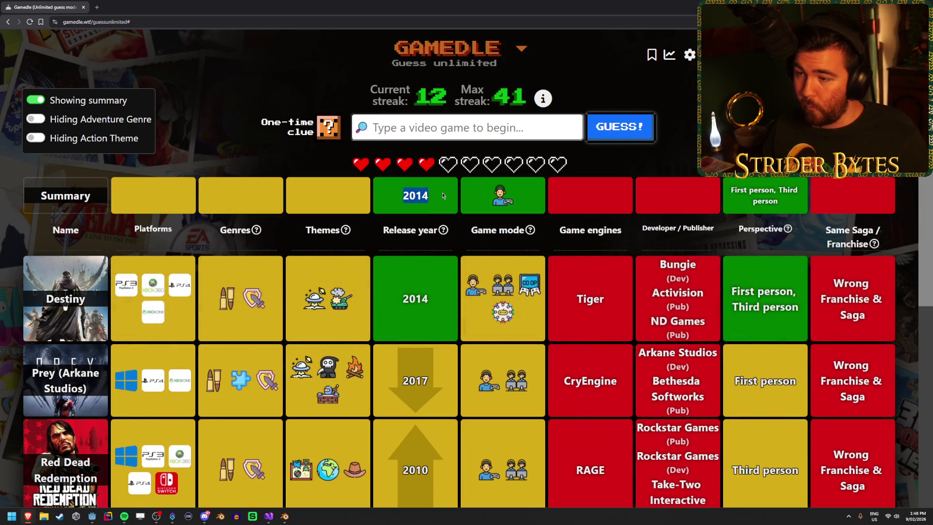
pyautogui.click(446, 195)
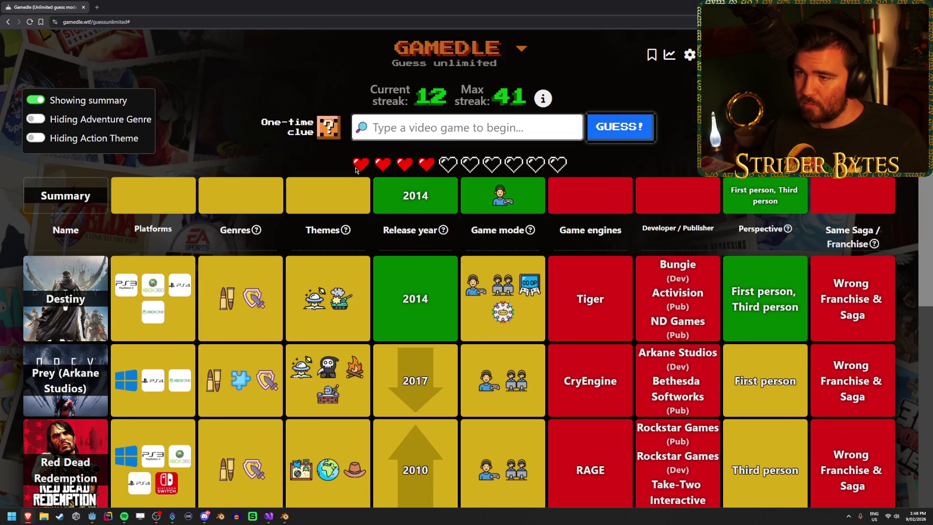
pyautogui.click(329, 134)
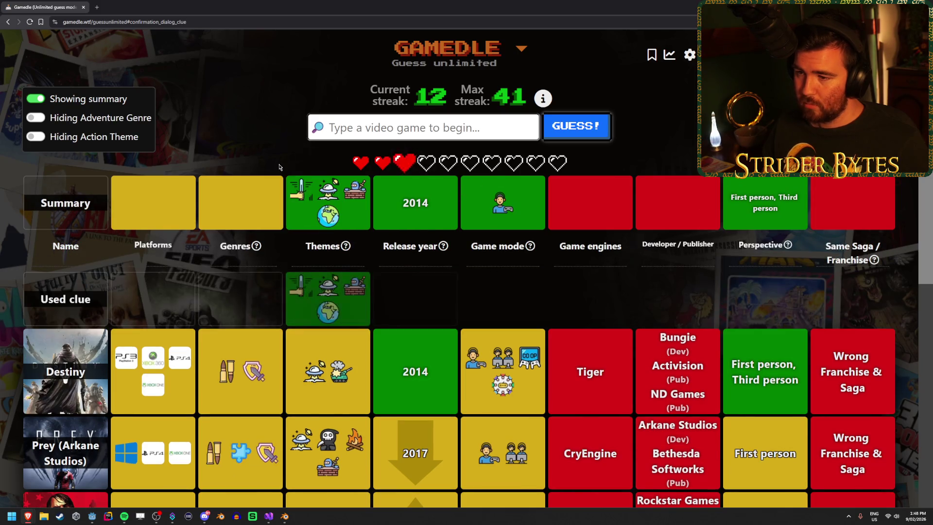
pyautogui.moveTo(352, 248)
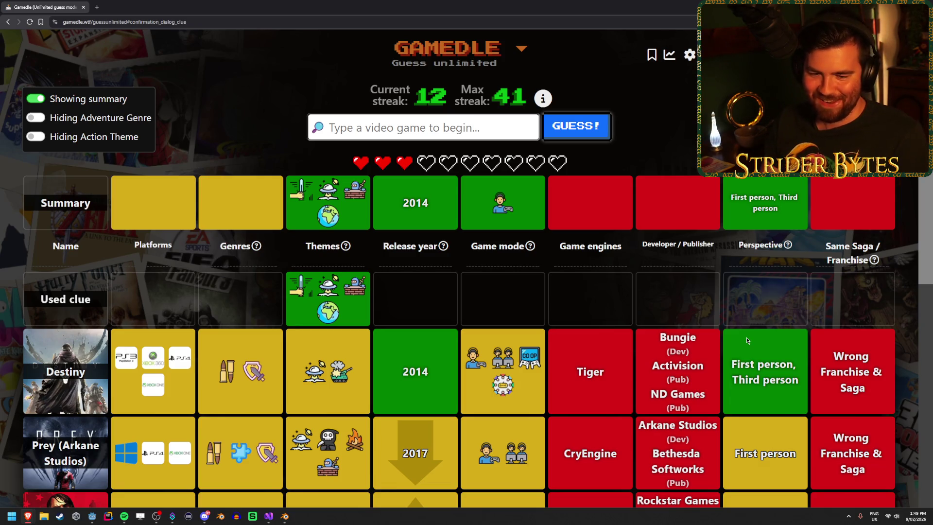
pyautogui.scroll(-7, 202, 399)
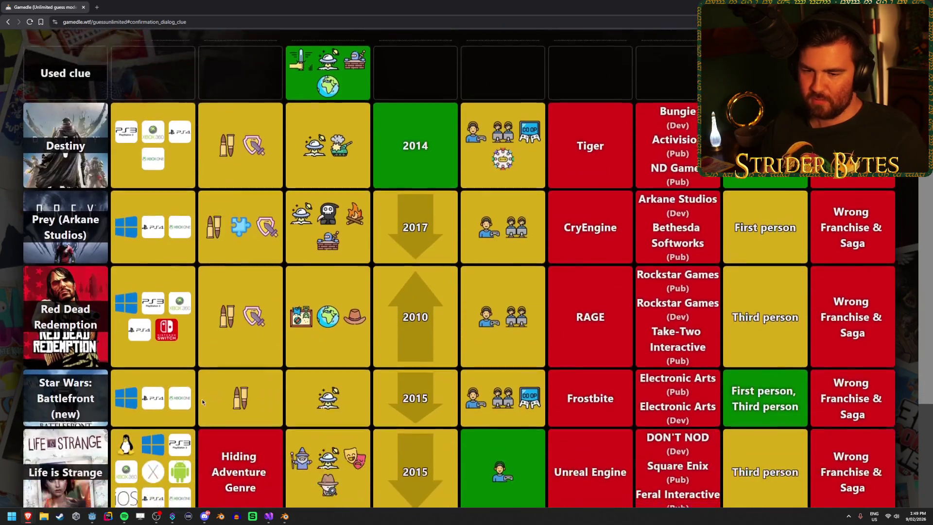
pyautogui.scroll(3, 201, 396)
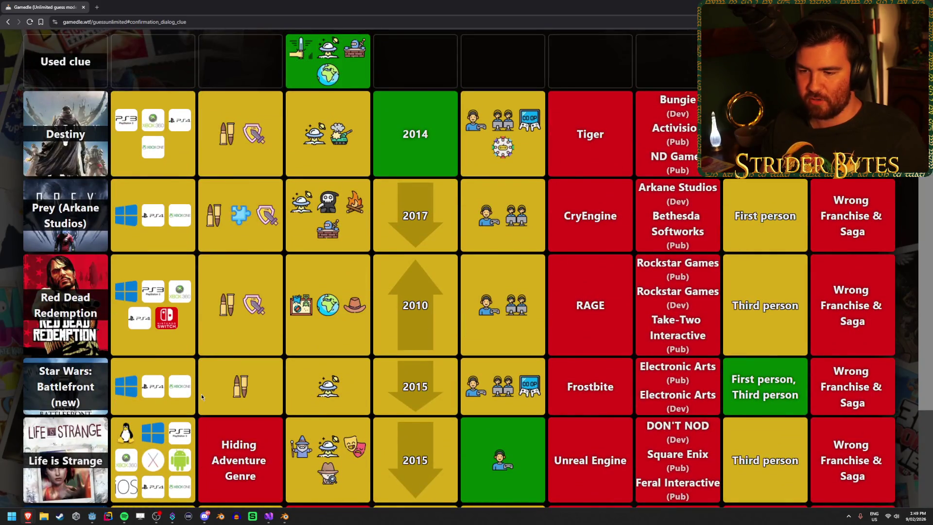
pyautogui.scroll(5, 202, 396)
pyautogui.scroll(-5, 202, 396)
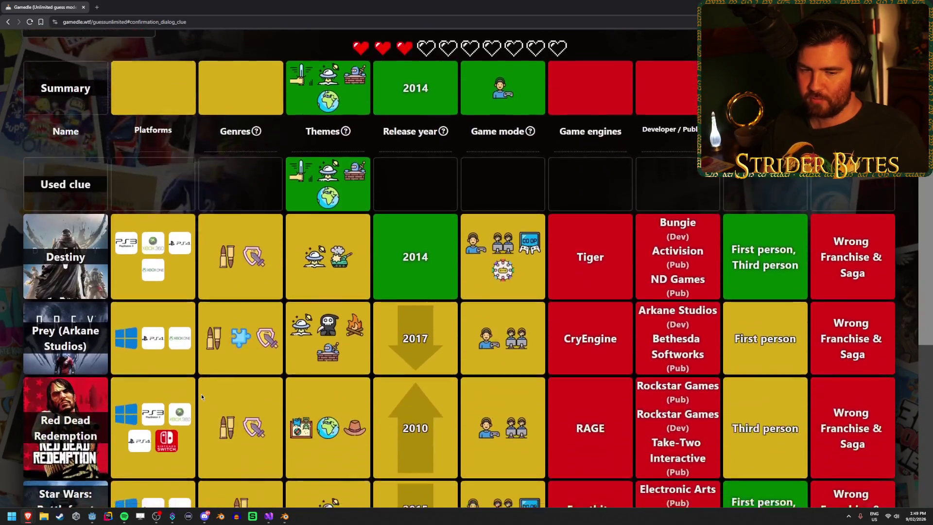
pyautogui.scroll(5, 201, 396)
pyautogui.scroll(-7, 202, 396)
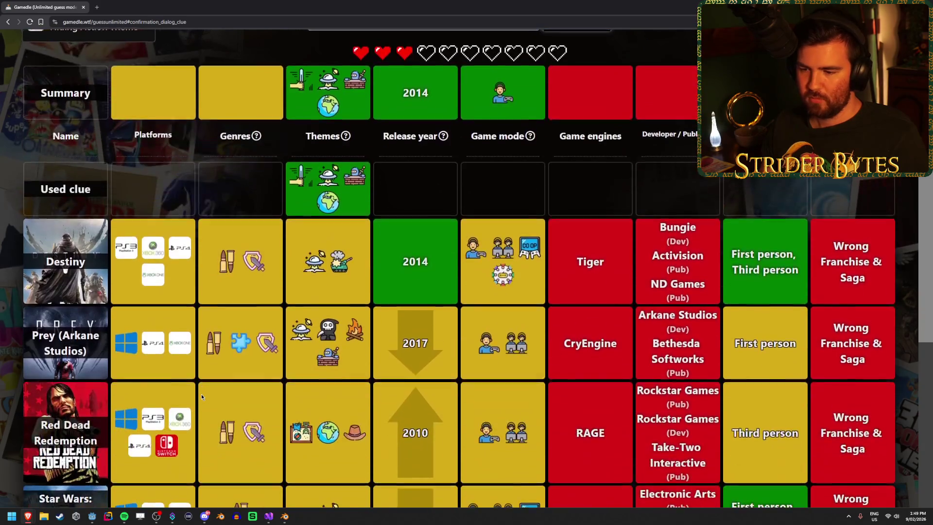
pyautogui.scroll(7, 201, 393)
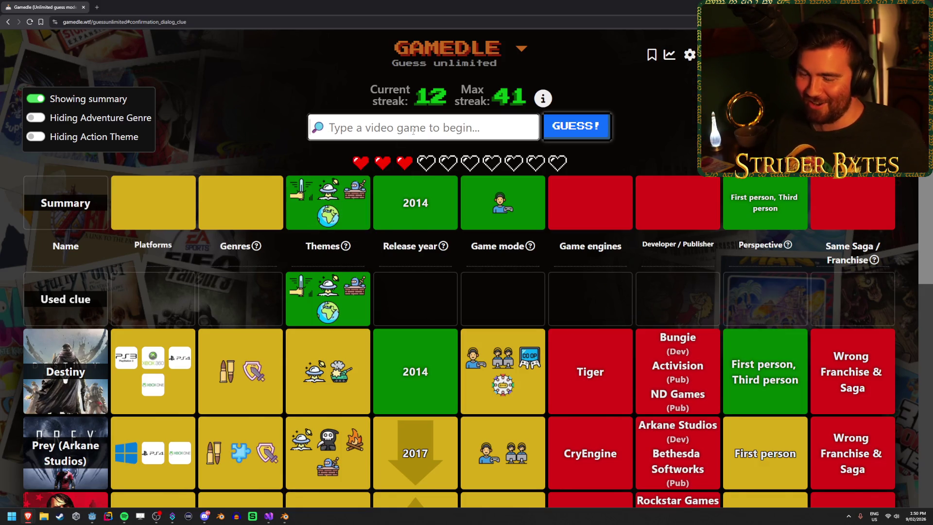
pyautogui.write('fallout')
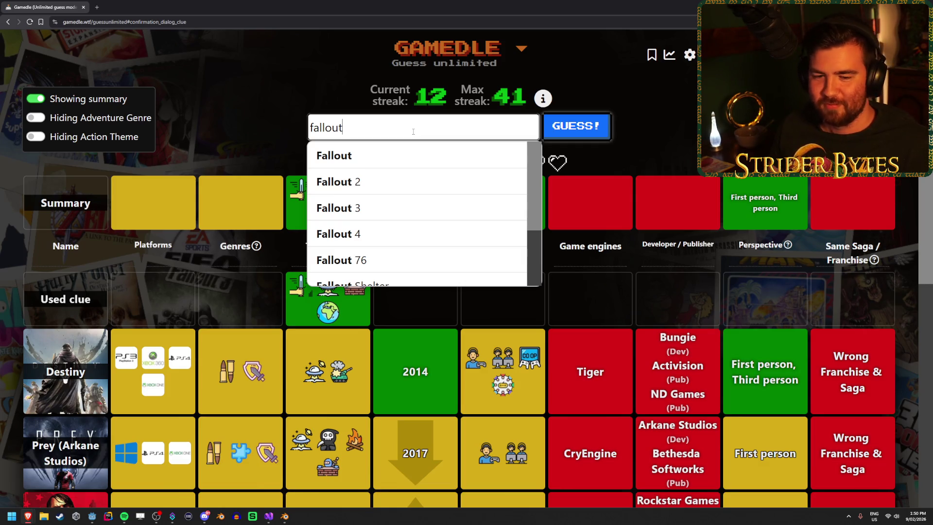
# Guess Fallout 4 from the suggestions, review the table, then enter 'bioshock' as the next search.
pyautogui.click(403, 233)
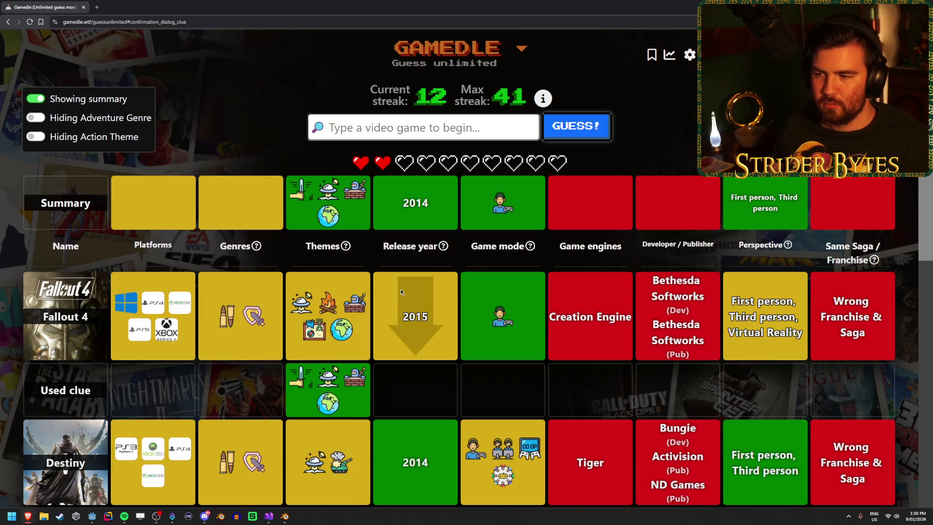
pyautogui.scroll(-1, 397, 290)
pyautogui.scroll(1, 397, 290)
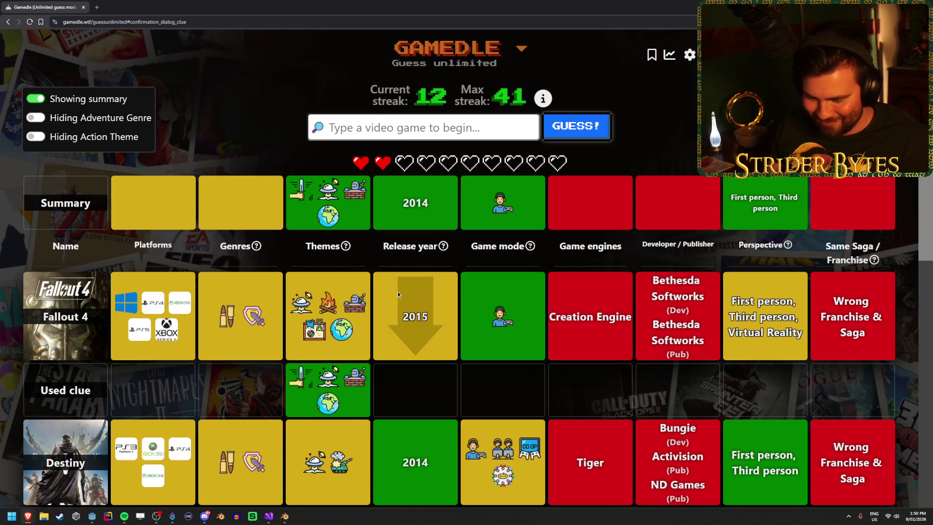
pyautogui.scroll(-4, 398, 290)
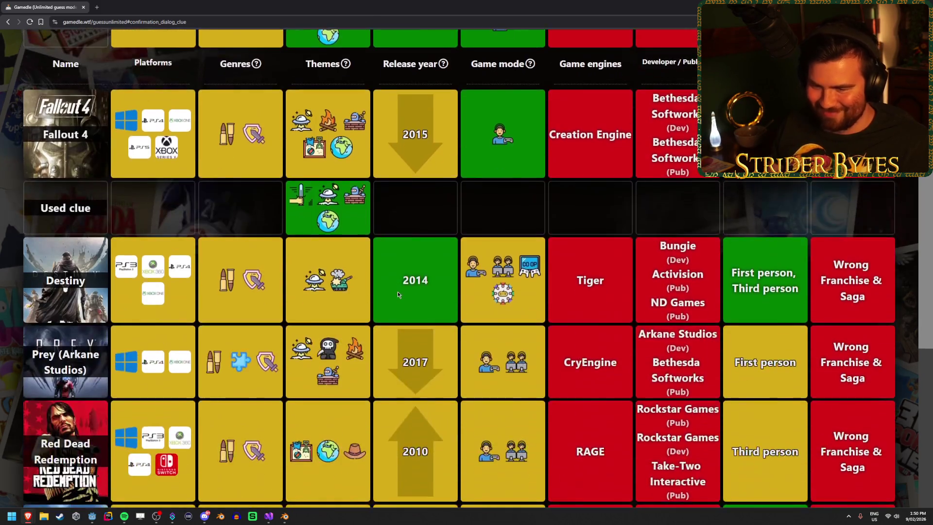
pyautogui.scroll(4, 398, 290)
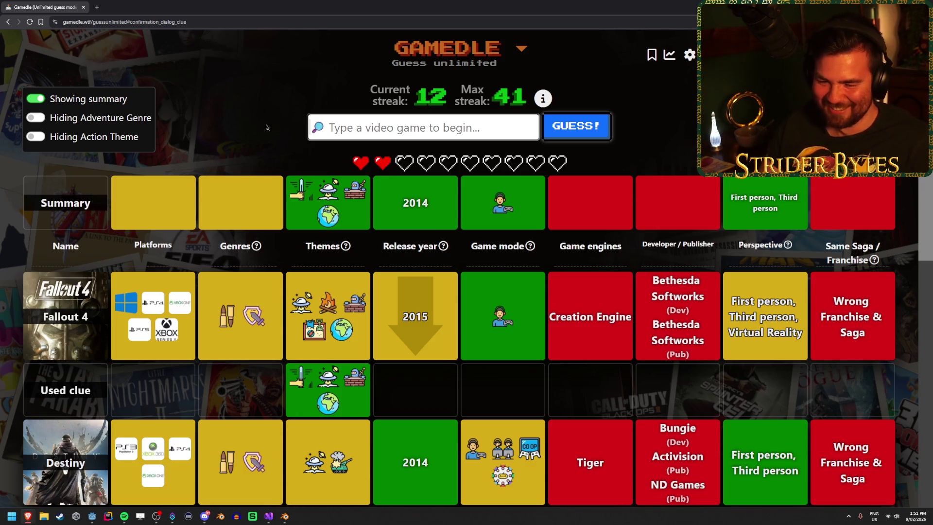
pyautogui.write('bioshock')
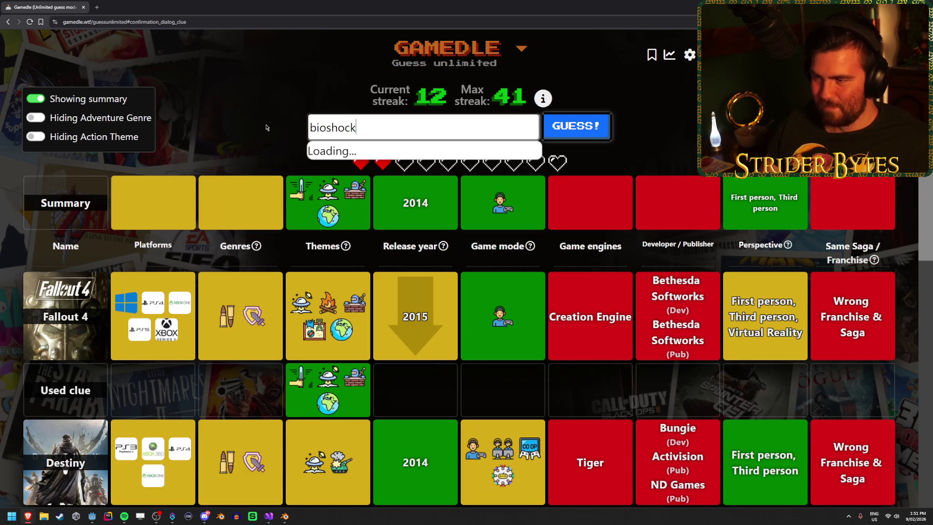
# Submit BioShock Infinite as the guess, review the results, then enter 'deus ex' as the next search.
pyautogui.press('Down')
pyautogui.press('Down')
pyautogui.press('Down')
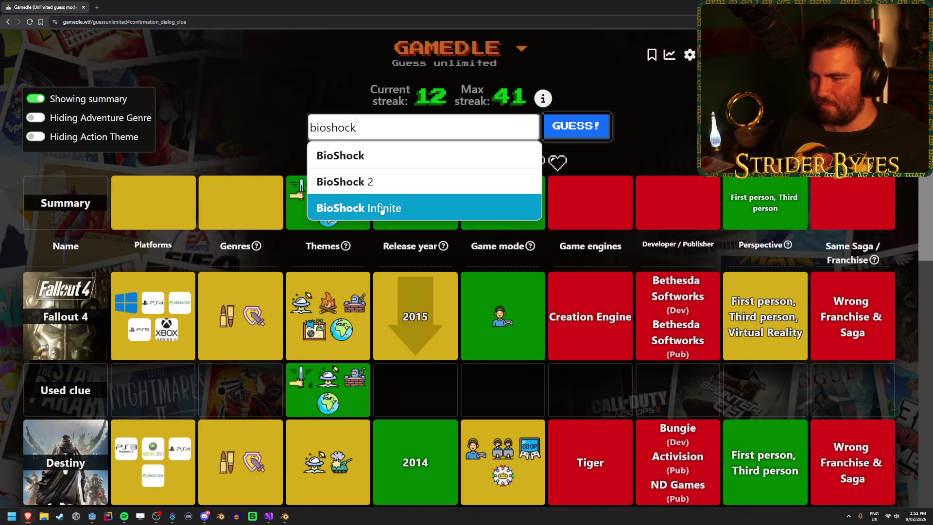
pyautogui.press('Return')
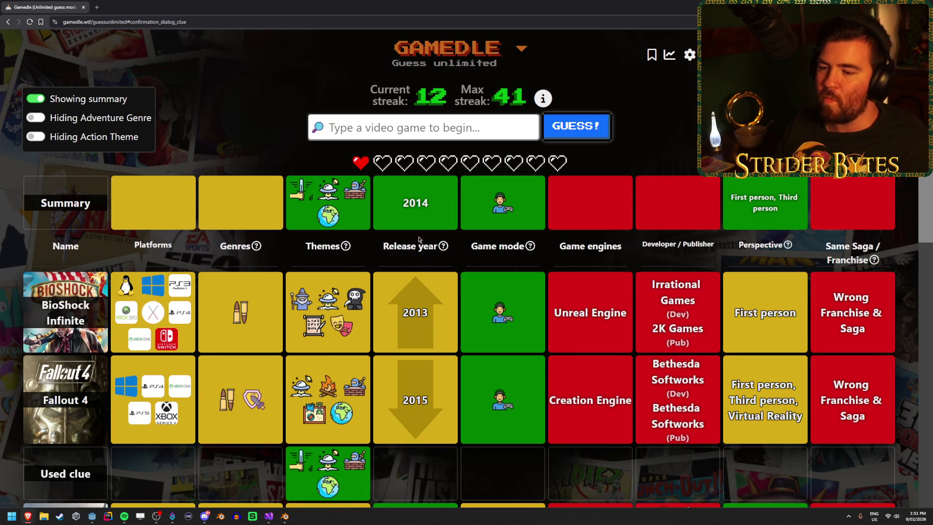
pyautogui.scroll(-2, 428, 224)
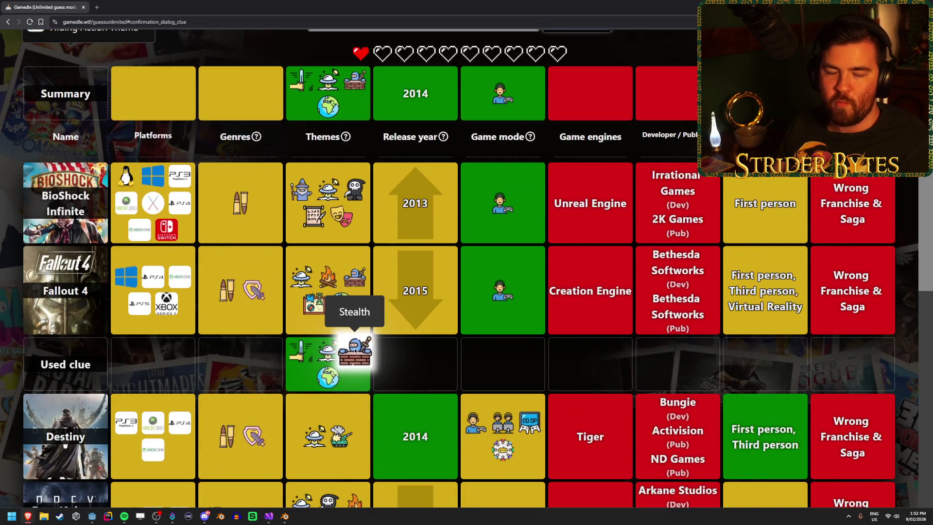
pyautogui.scroll(-2, 398, 319)
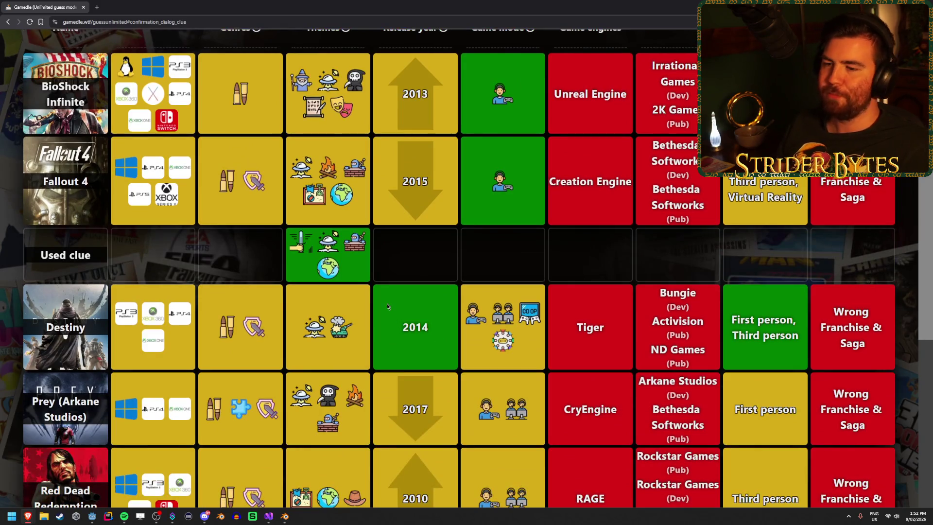
pyautogui.scroll(4, 387, 306)
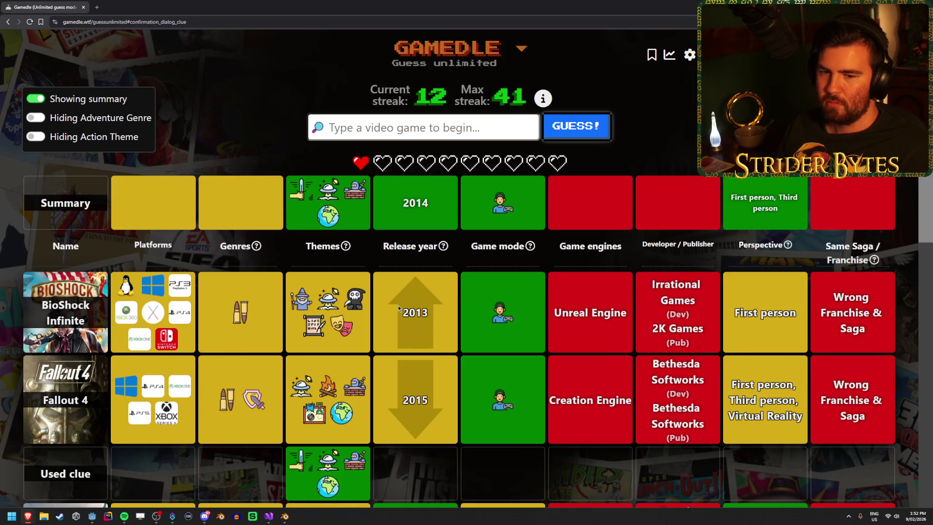
pyautogui.write('deus ex')
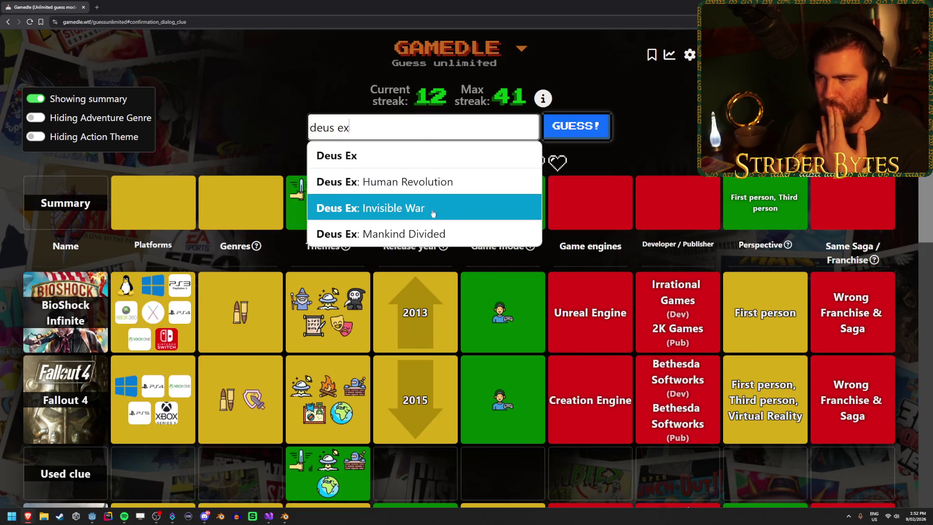
# Guess Deus Ex: Mankind Divided, ending the round on Metal Gear Solid V: Ground Zeroes, then return to Godot.
pyautogui.click(417, 233)
pyautogui.click(588, 127)
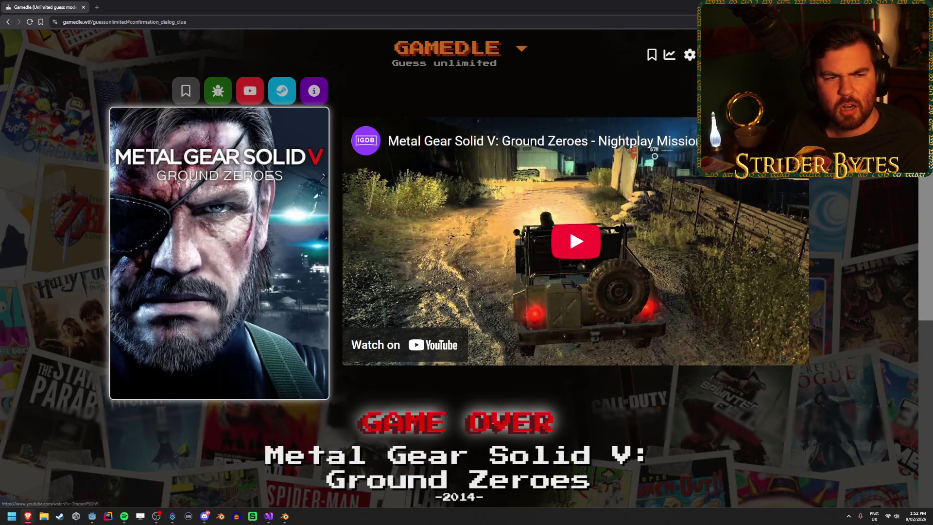
pyautogui.scroll(-6, 66, 293)
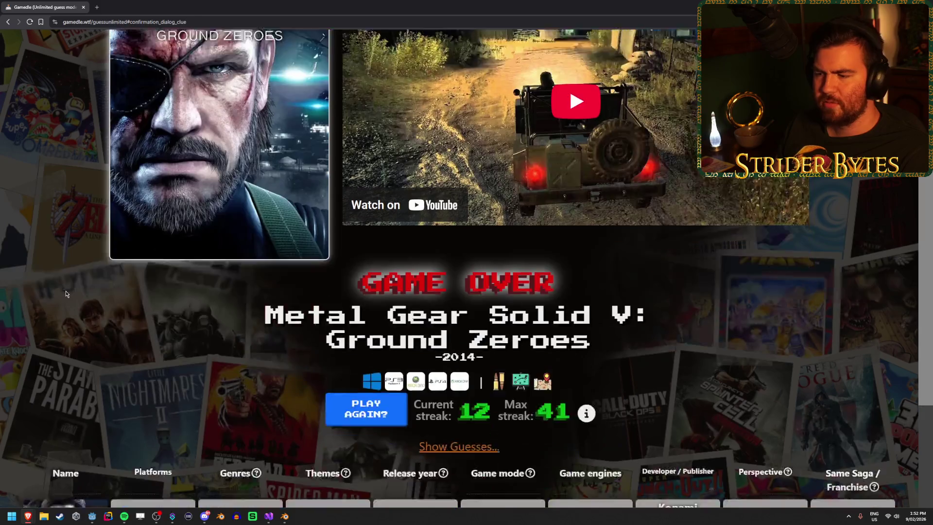
pyautogui.scroll(2, 70, 290)
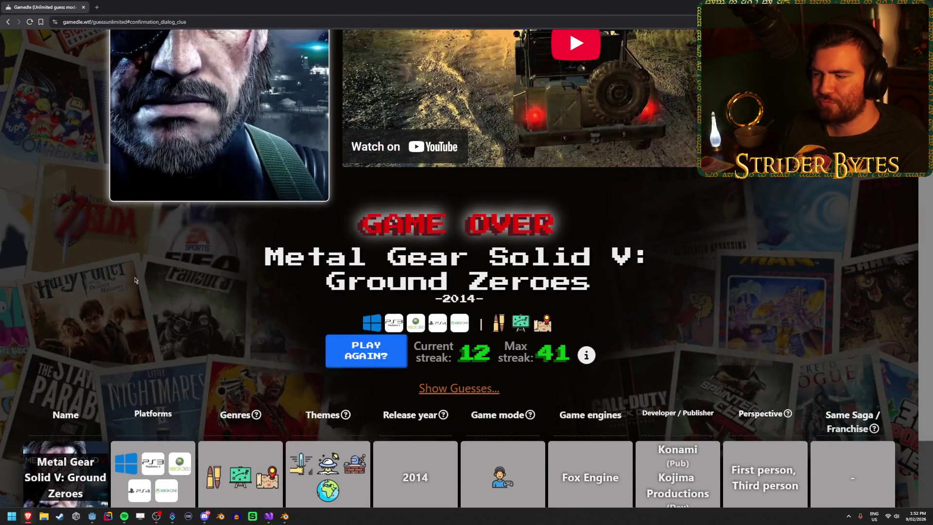
pyautogui.scroll(-1, 97, 277)
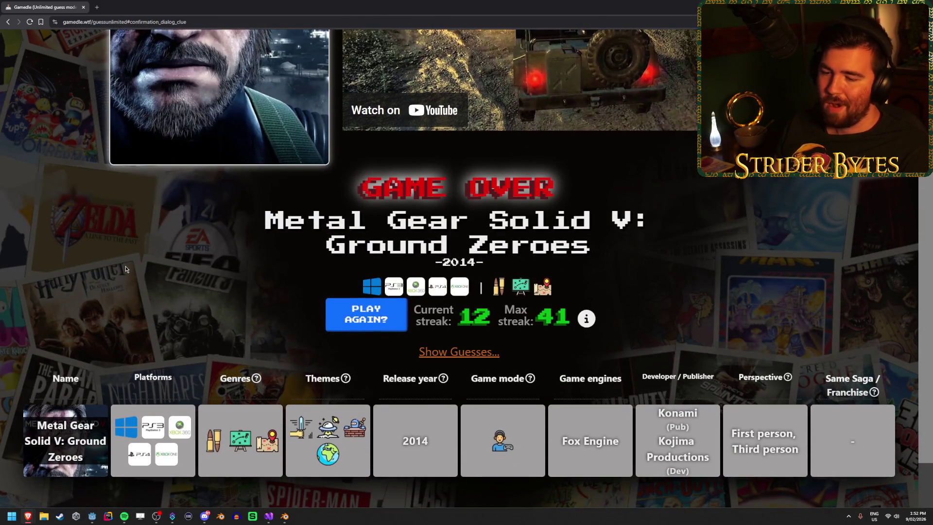
pyautogui.scroll(4, 127, 264)
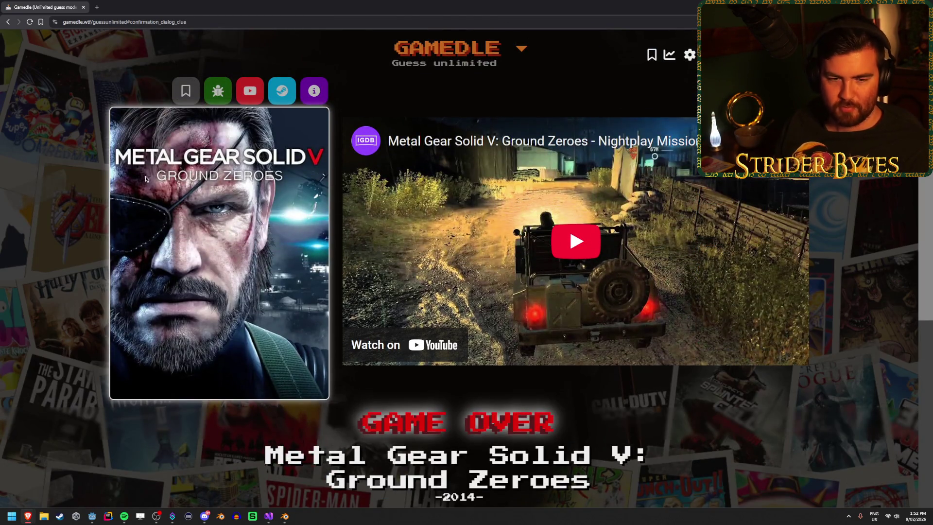
pyautogui.hotkey('alt', 'Tab')
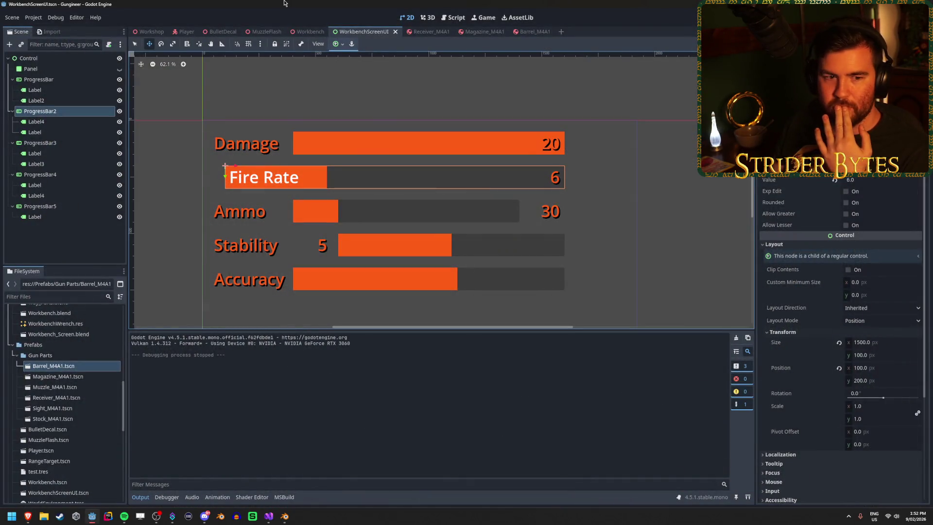
# Run the project from WorkbenchScreenUI's root Control and walk to the workbench to view the stat bars.
pyautogui.scroll(-2, 360, 266)
pyautogui.scroll(3, 180, 242)
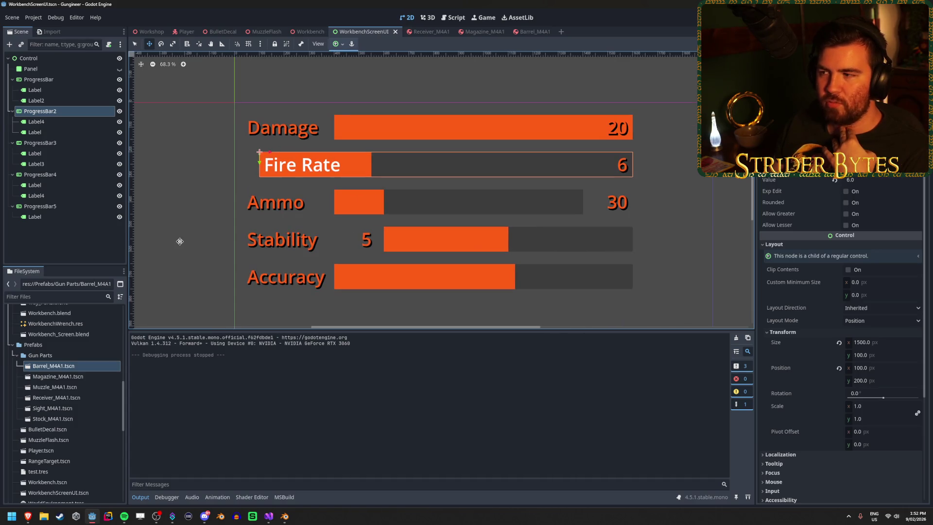
pyautogui.click(41, 58)
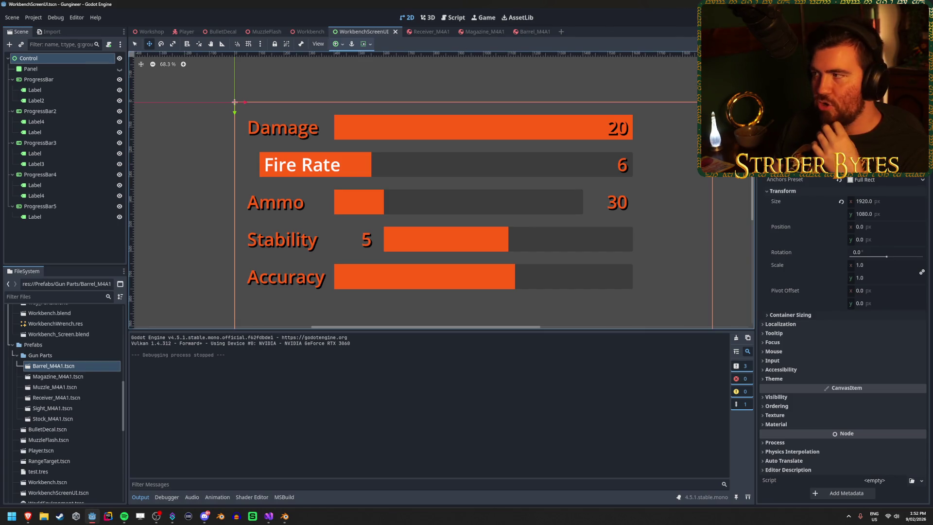
pyautogui.press('F5')
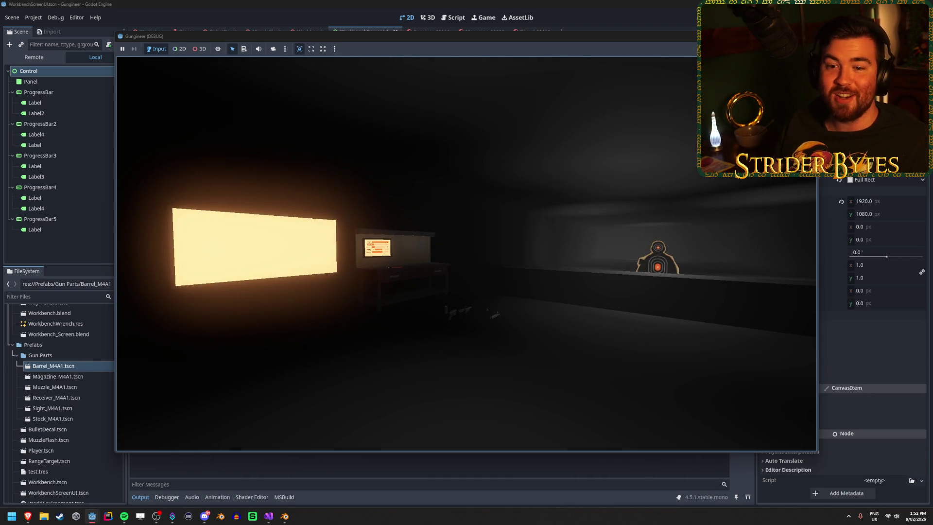
pyautogui.press('w')
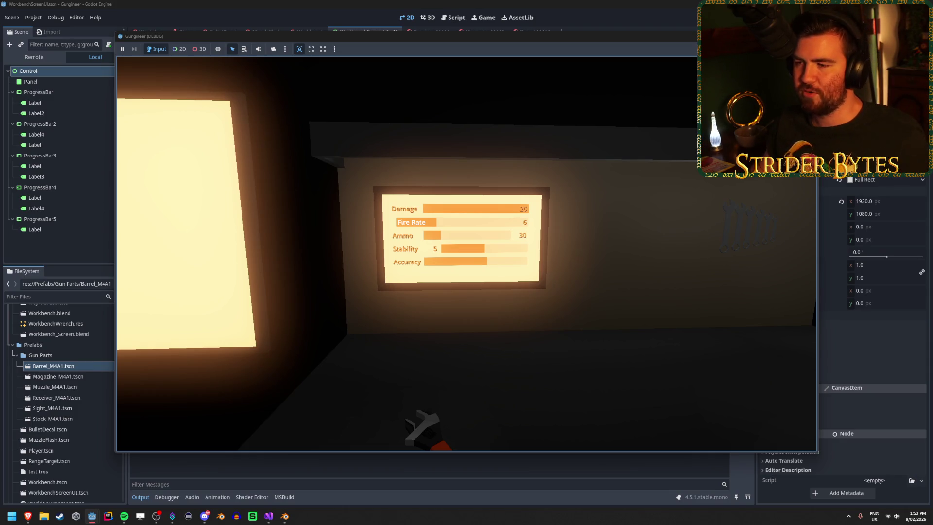
pyautogui.press('s')
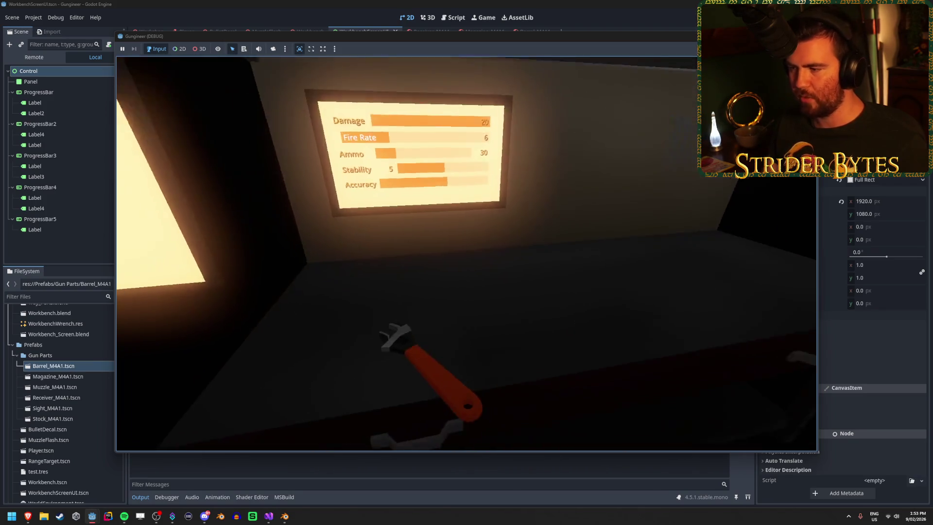
pyautogui.press('w')
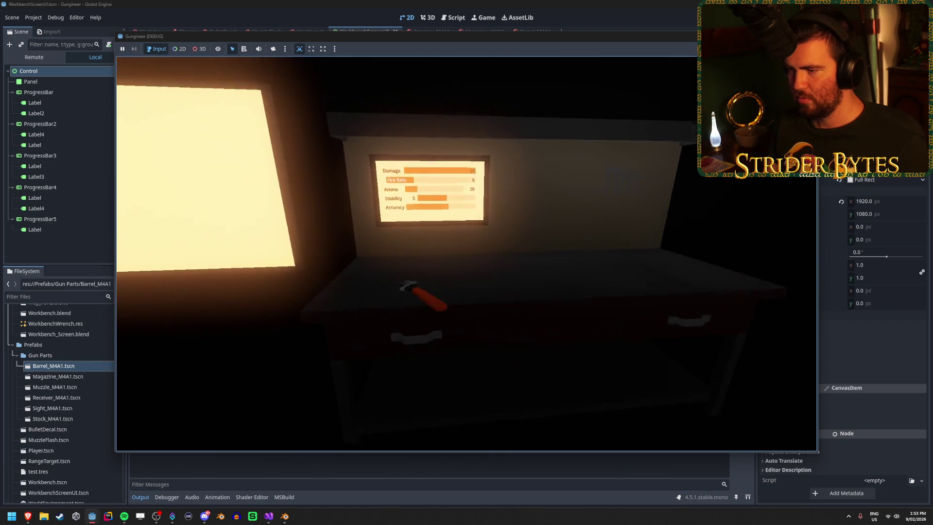
pyautogui.press('e')
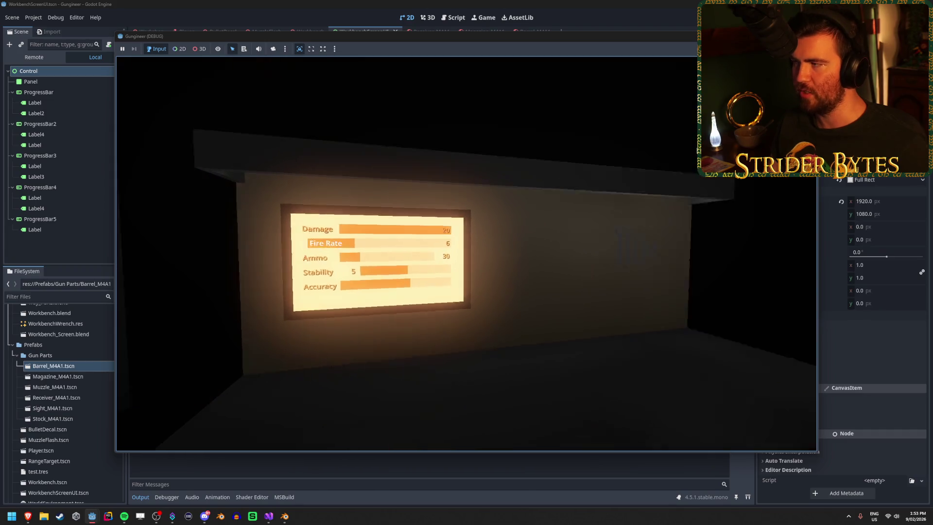
pyautogui.press('F8')
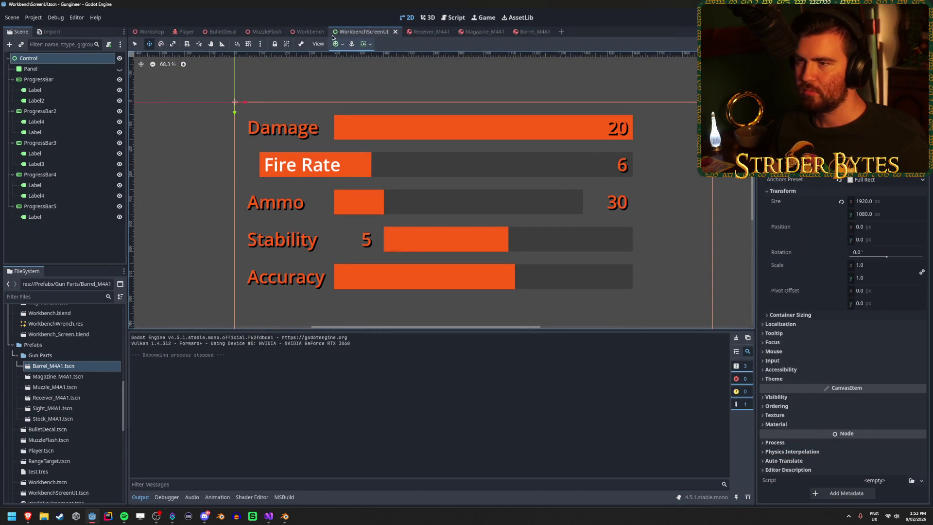
# Open the Workbench scene in 3D and test-run the game, viewing the stats screen up close and afar.
pyautogui.click(311, 32)
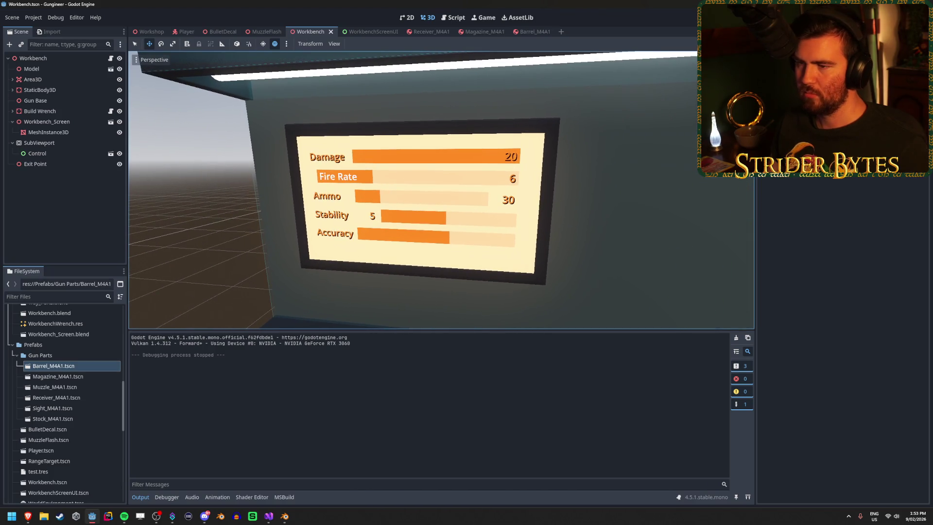
pyautogui.press('F5')
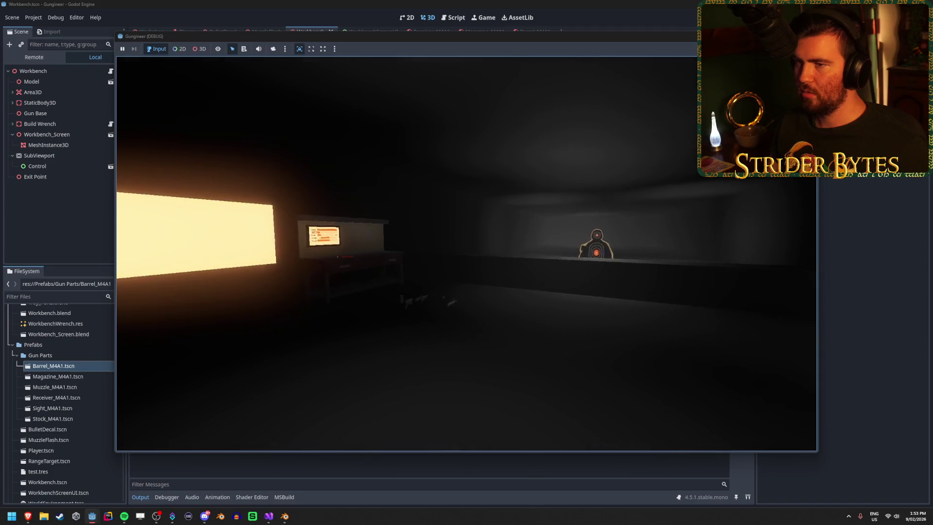
pyautogui.press('w')
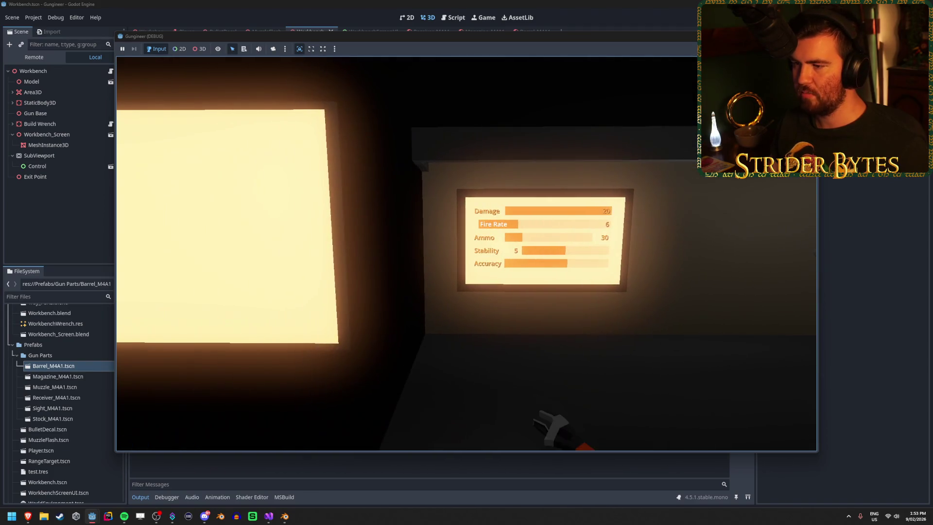
pyautogui.press('w')
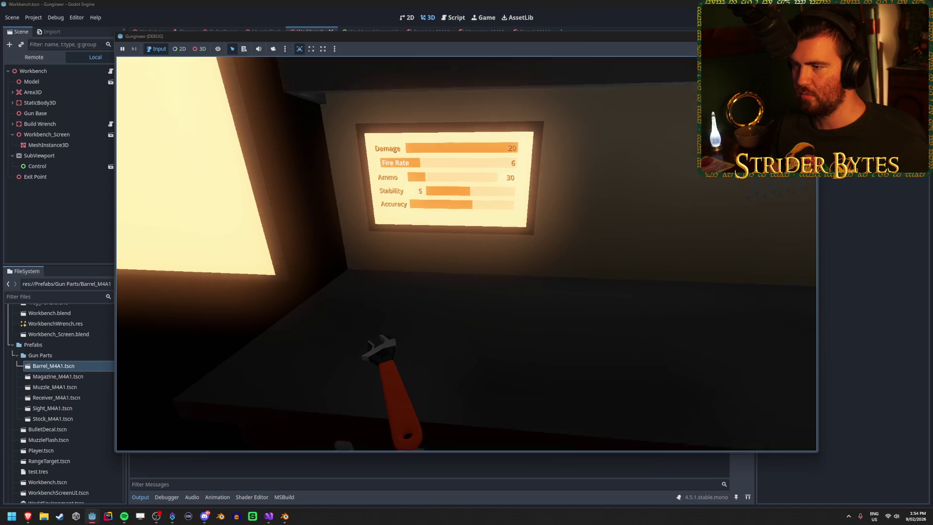
pyautogui.press('s')
pyautogui.press('s')
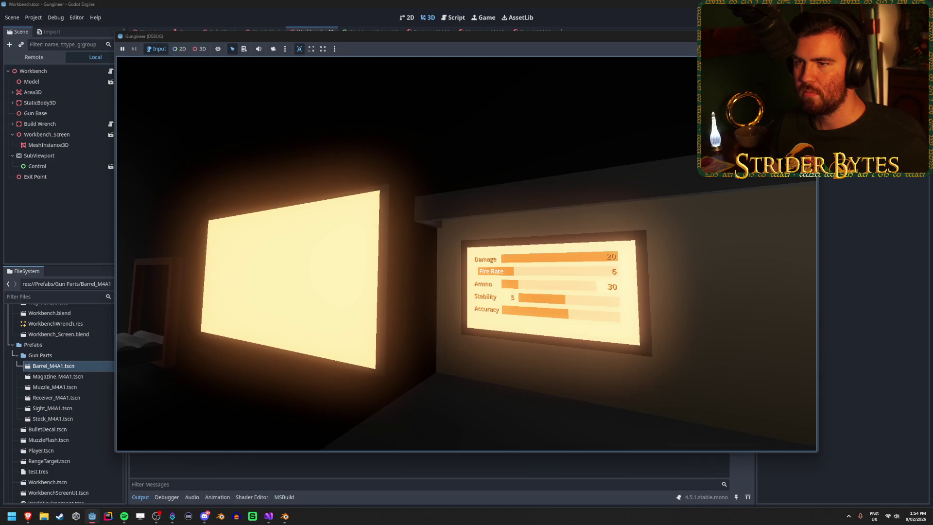
pyautogui.press('s')
pyautogui.press('d')
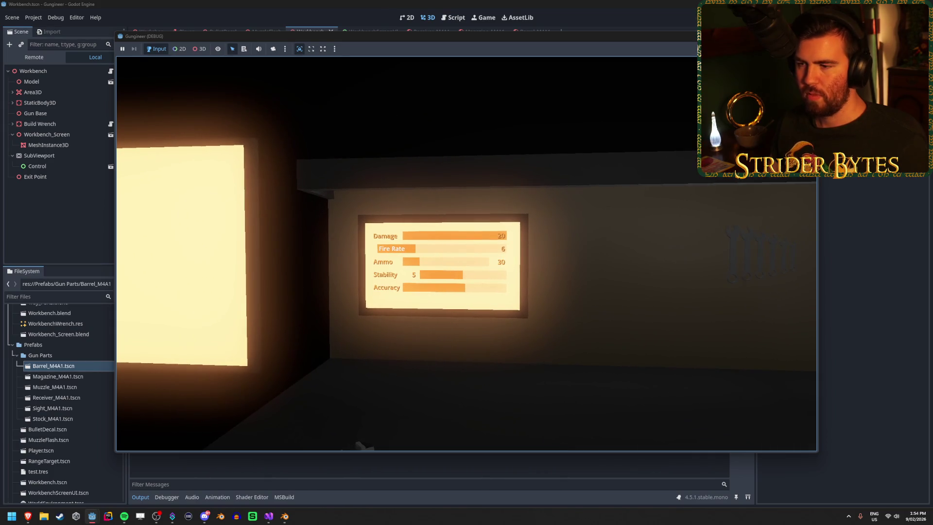
pyautogui.press('w')
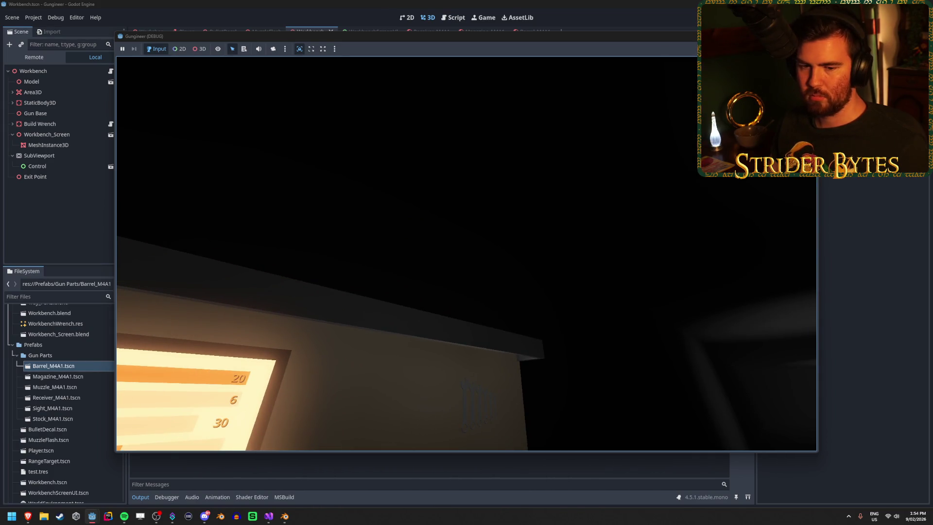
pyautogui.press('s')
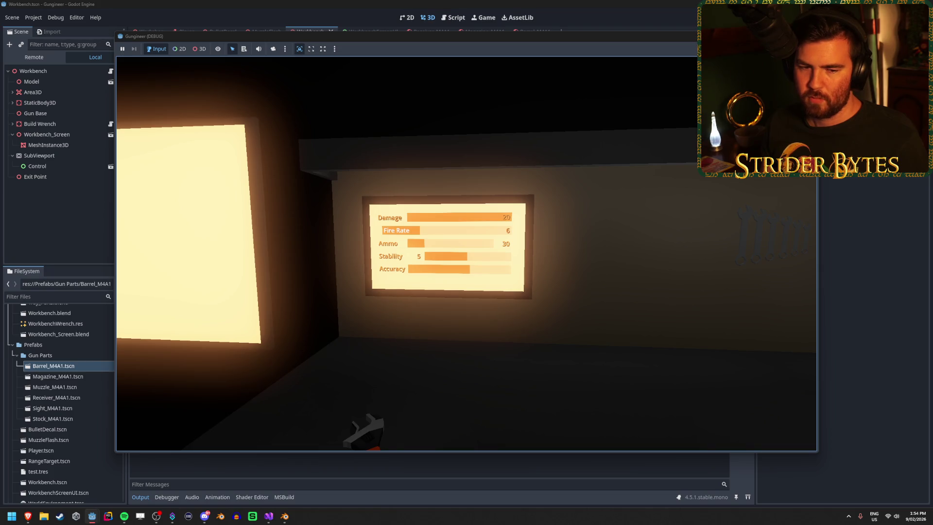
pyautogui.press('e')
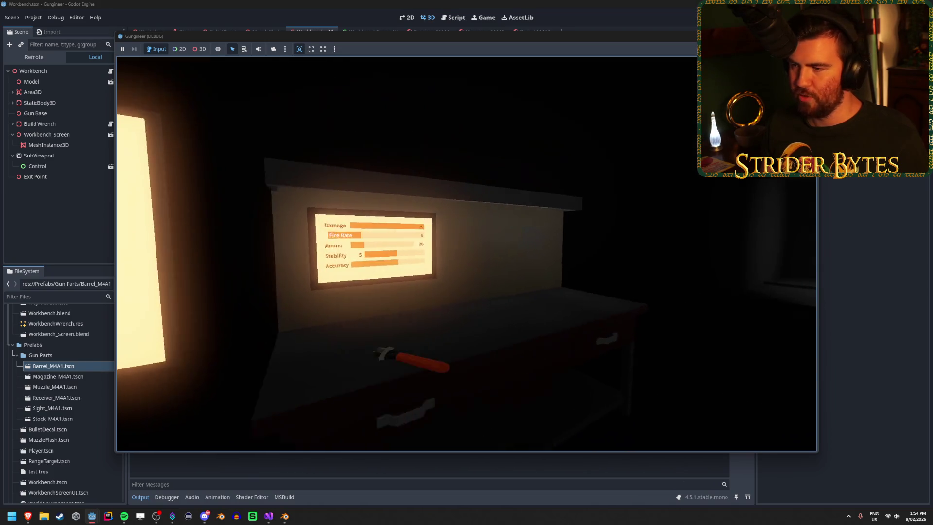
pyautogui.press('w')
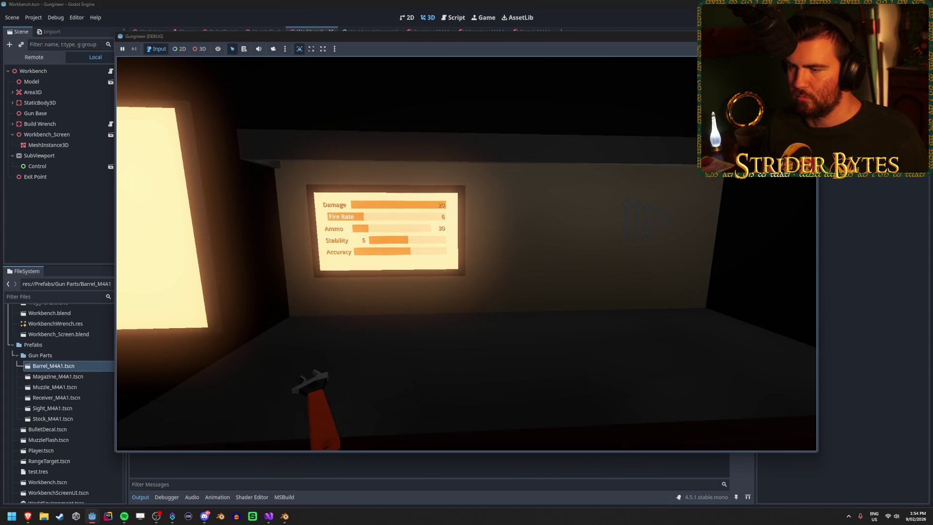
pyautogui.press('F8')
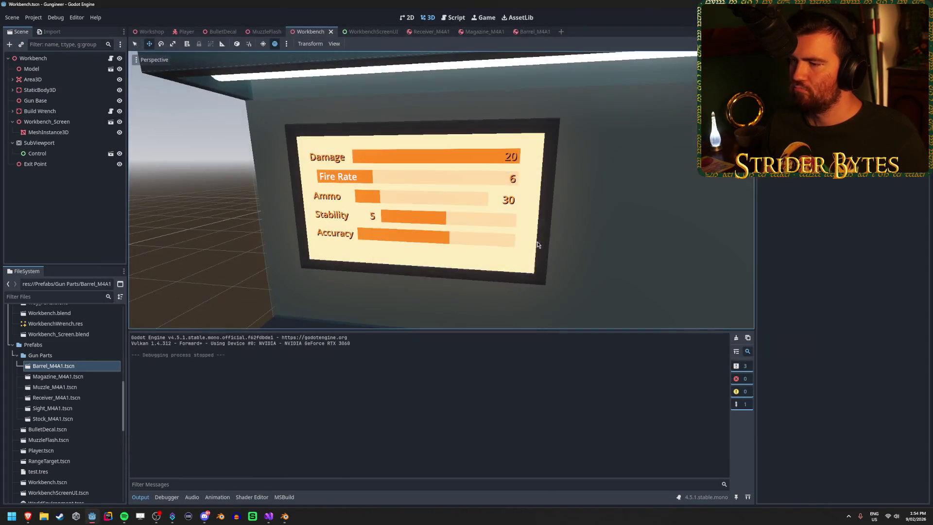
# Move Workbench_Screen 0.401 along its Z axis and launch a new test run.
pyautogui.scroll(-5, 537, 244)
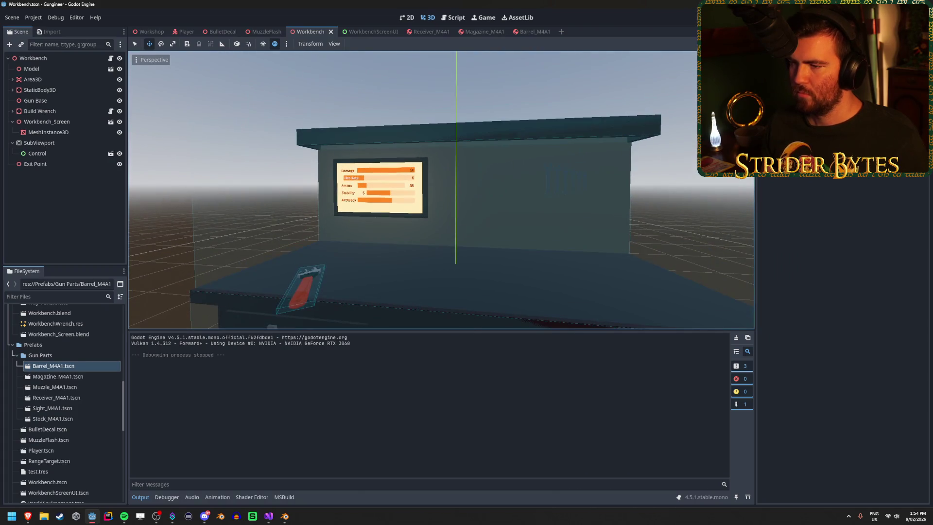
pyautogui.moveTo(536, 245)
pyautogui.mouseDown()
pyautogui.moveTo(438, 229)
pyautogui.moveTo(316, 190)
pyautogui.mouseUp()
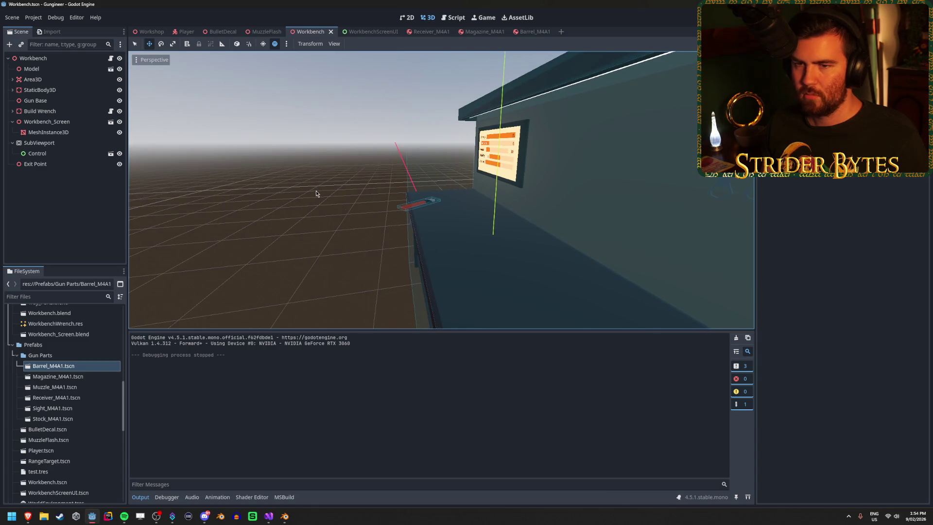
pyautogui.click(45, 123)
pyautogui.moveTo(456, 152)
pyautogui.mouseDown()
pyautogui.moveTo(388, 165)
pyautogui.moveTo(667, 32)
pyautogui.mouseUp()
pyautogui.press('F5')
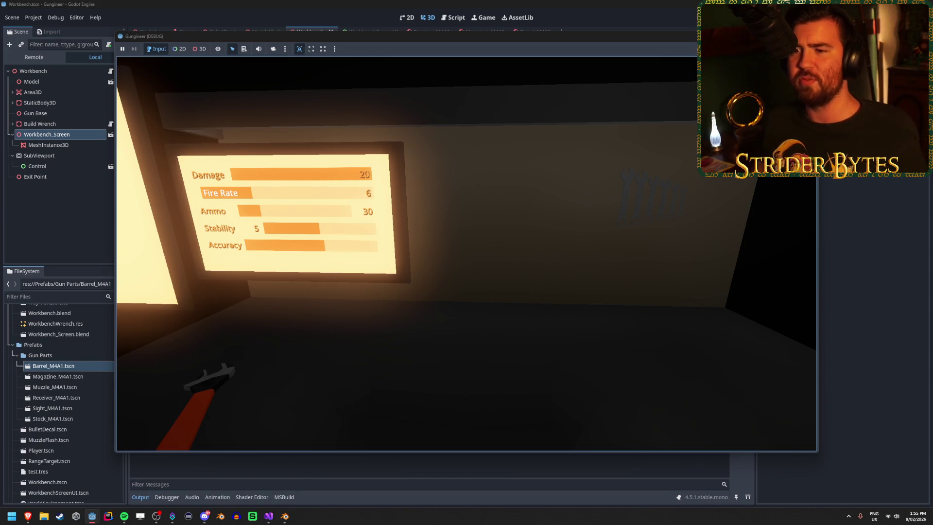
# Walk back, forward and strafe right past the repositioned stats screen in the running game.
pyautogui.press('s')
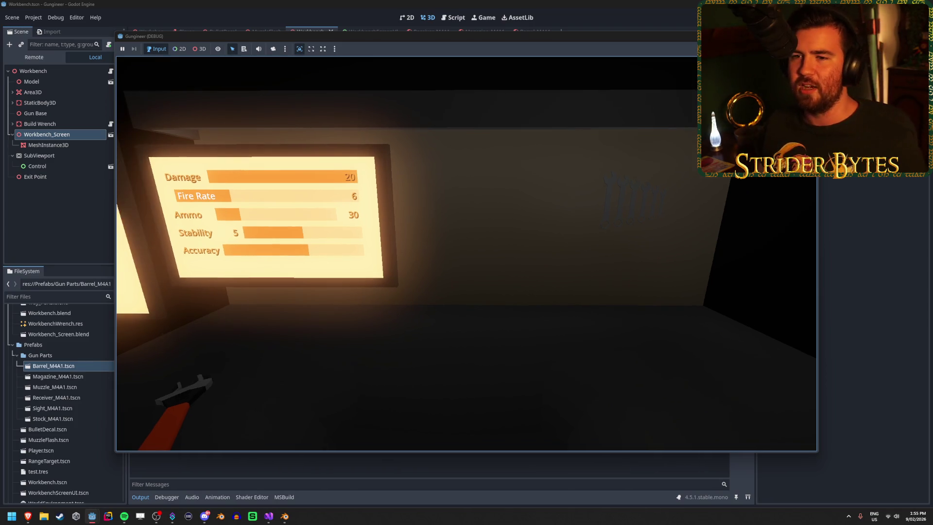
pyautogui.press('w')
pyautogui.press('d')
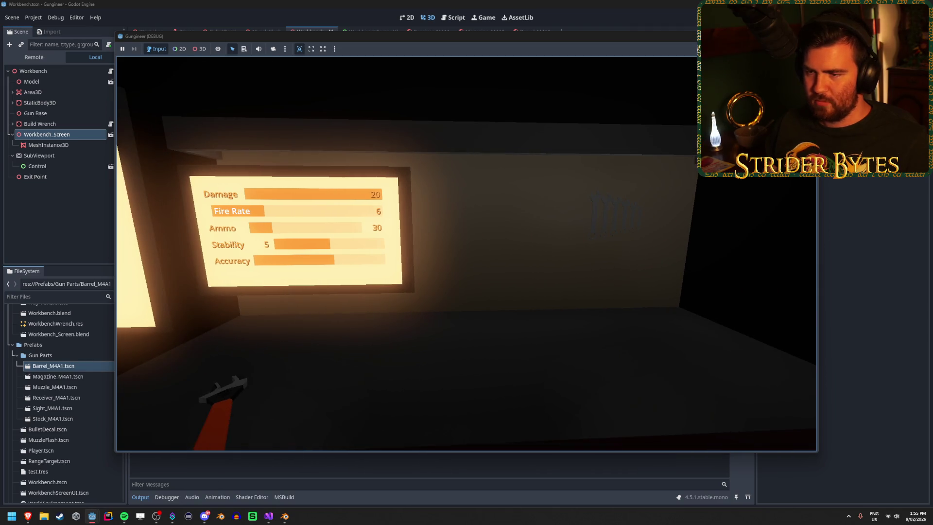
pyautogui.press('a')
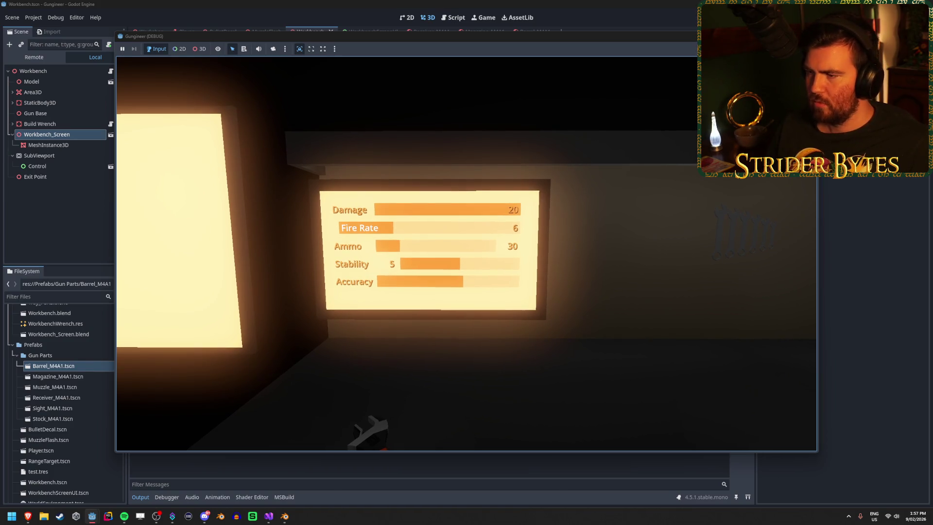
pyautogui.press('F8')
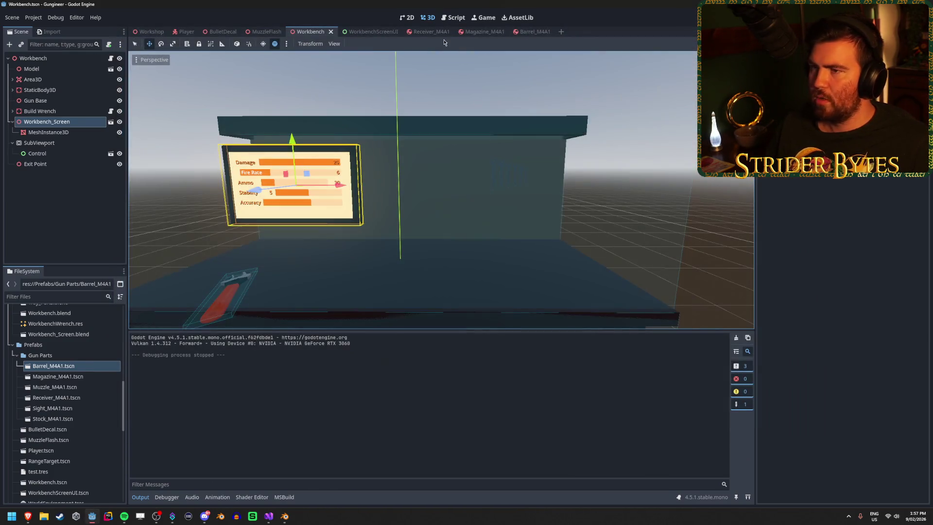
# Open WorkbenchScreenUI and browse the stat labels, undoing an accidental reparent of the Fire Rate label.
pyautogui.click(380, 33)
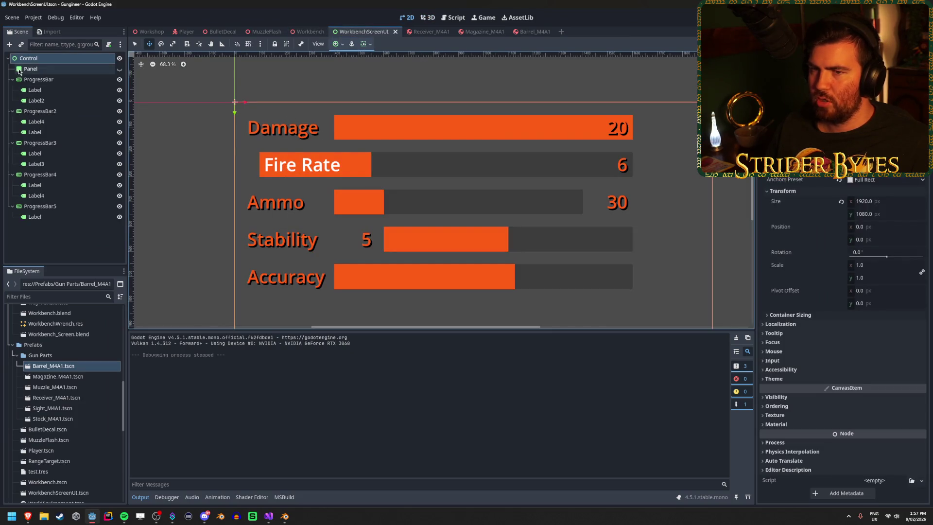
pyautogui.click(55, 81)
pyautogui.click(35, 90)
pyautogui.click(36, 101)
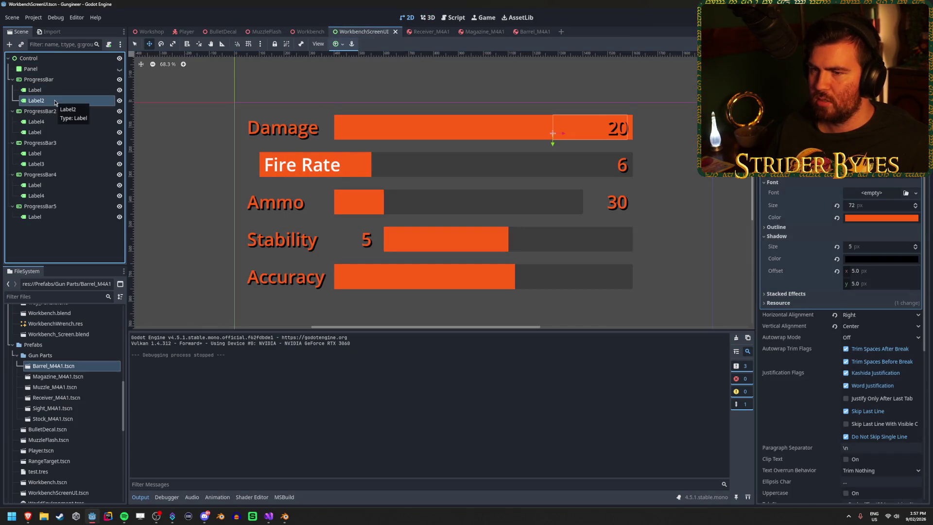
pyautogui.click(50, 121)
pyautogui.moveTo(50, 133)
pyautogui.mouseDown()
pyautogui.moveTo(54, 123)
pyautogui.moveTo(39, 136)
pyautogui.moveTo(39, 125)
pyautogui.mouseUp()
pyautogui.hotkey('ctrl', 'z')
# Copy the LabelSettings from the Fire Rate '6' value label in the Inspector.
pyautogui.click(35, 121)
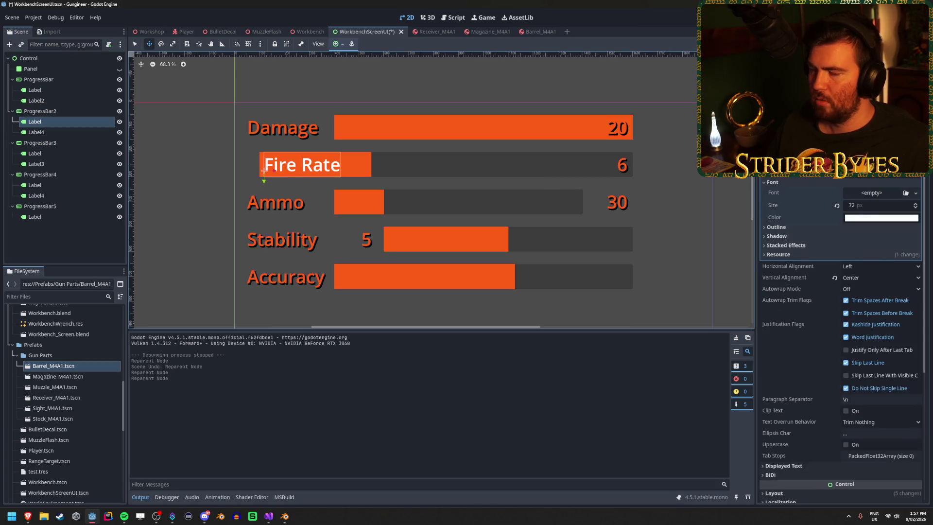
pyautogui.click(35, 132)
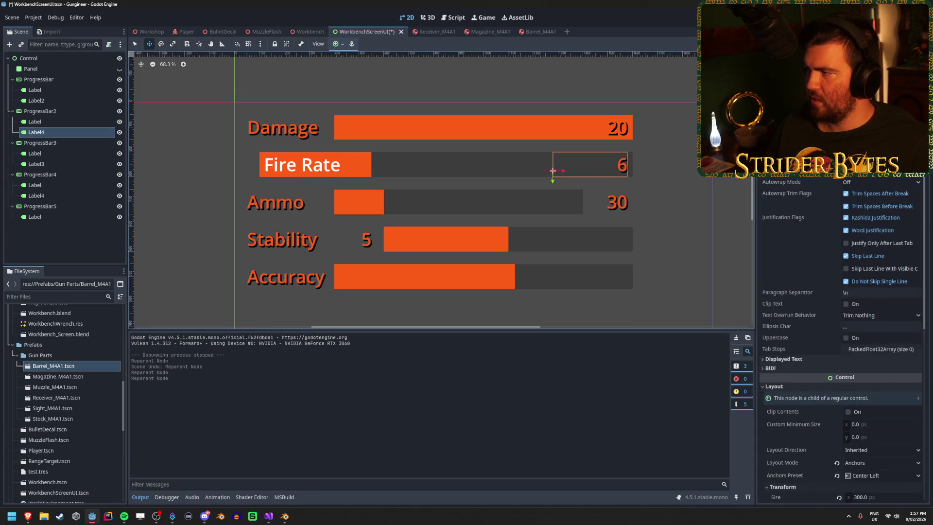
pyautogui.click(915, 168)
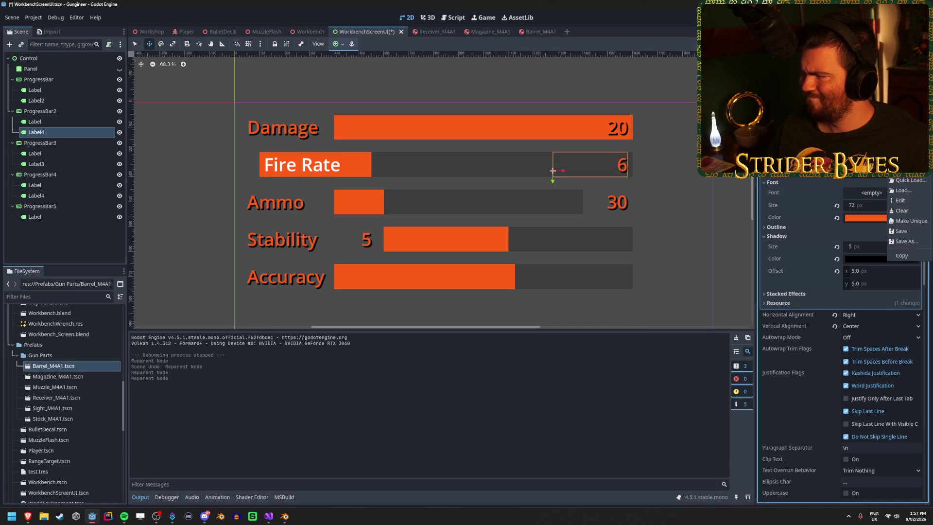
pyautogui.press('Escape')
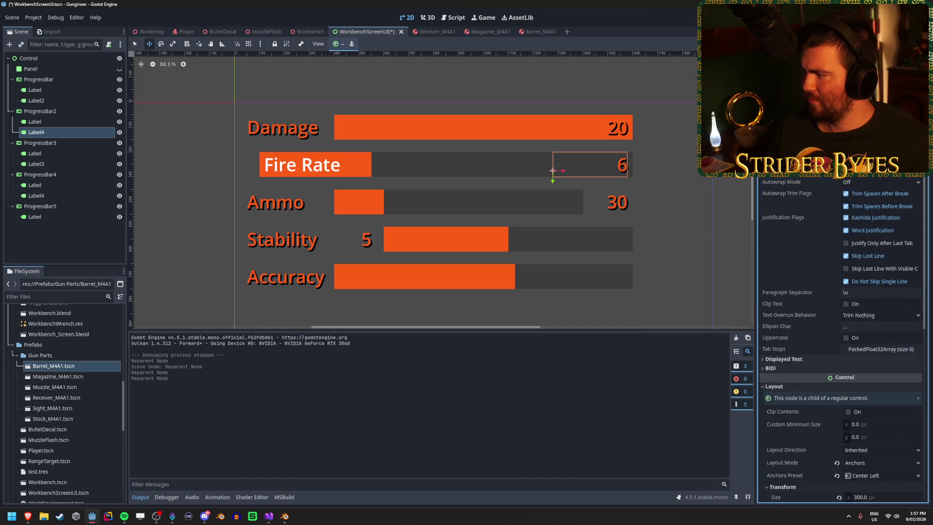
pyautogui.click(915, 193)
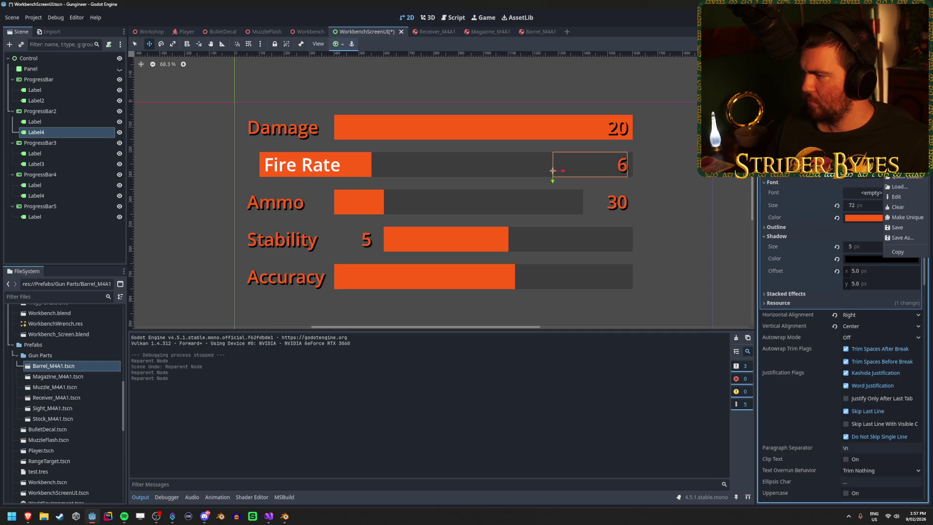
pyautogui.click(915, 193)
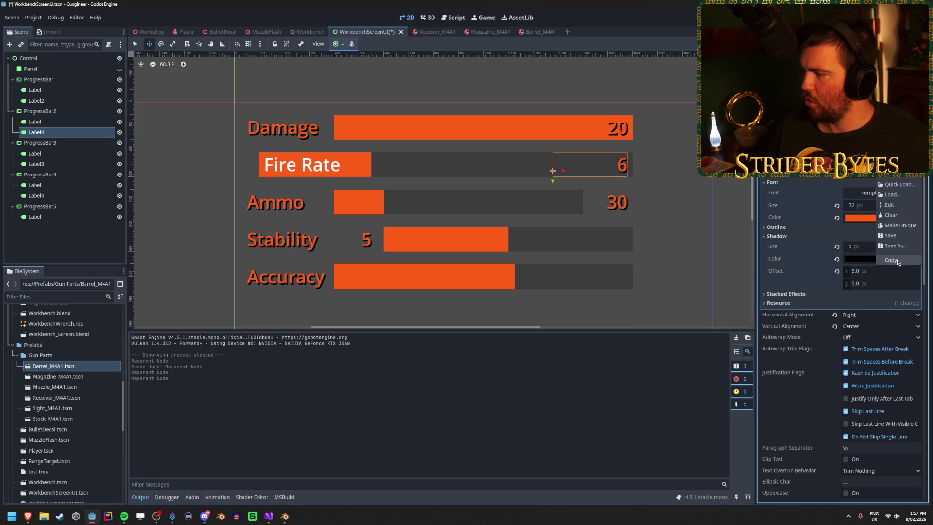
pyautogui.click(891, 260)
# Paste those LabelSettings onto the Fire Rate label, save the scene and start the game.
pyautogui.click(39, 122)
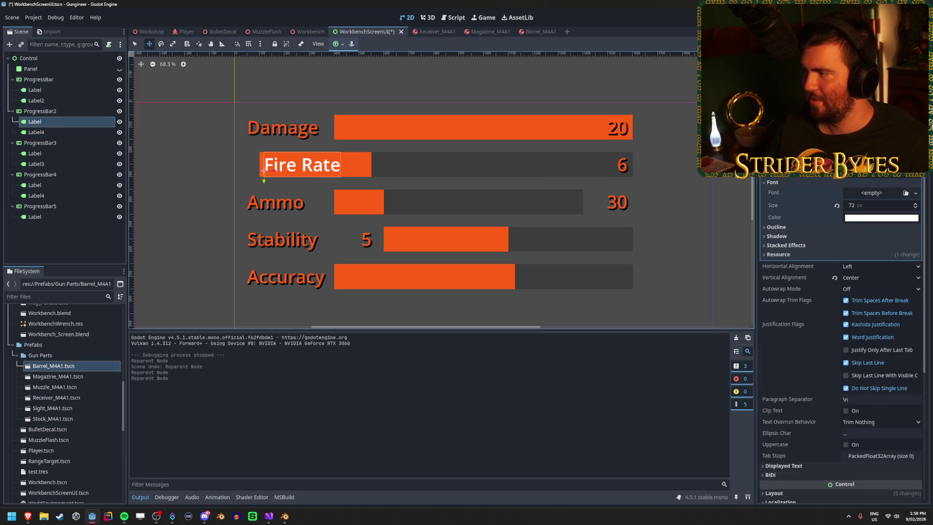
pyautogui.click(915, 193)
pyautogui.click(896, 264)
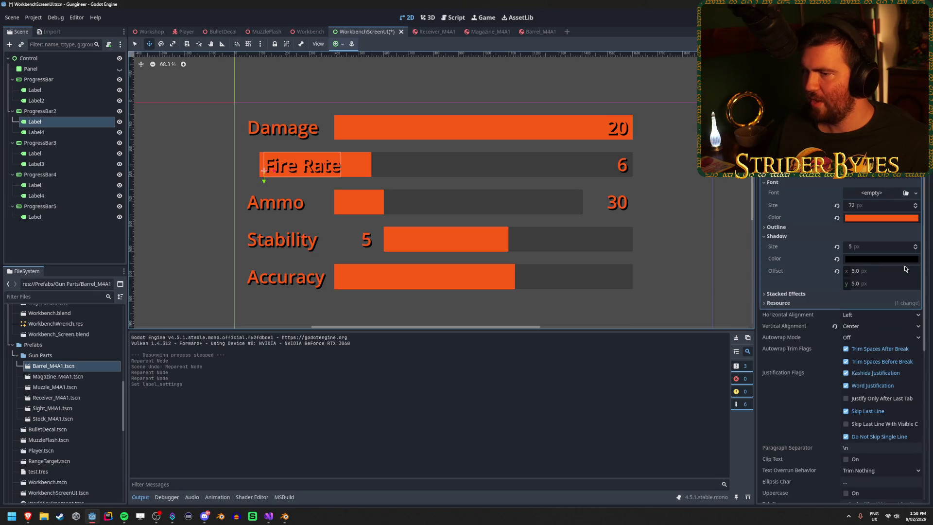
pyautogui.click(62, 233)
pyautogui.hotkey('ctrl', 's')
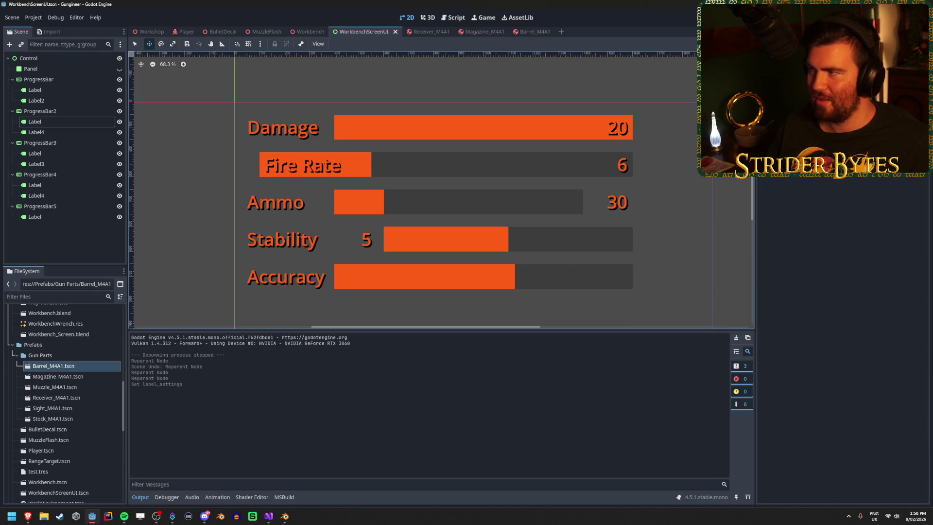
pyautogui.press('F5')
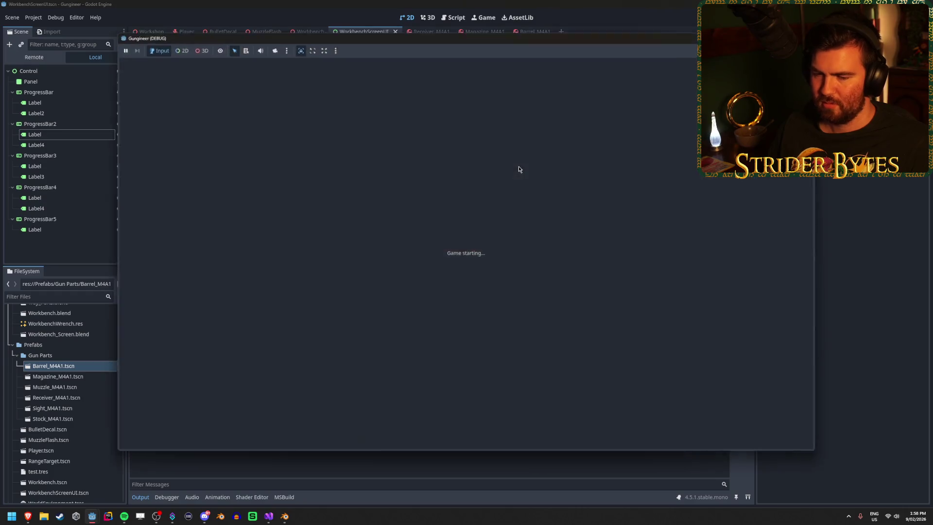
# Check the restyled Fire Rate label in the running game, then stop it and frame Workbench_Screen.
pyautogui.press('w')
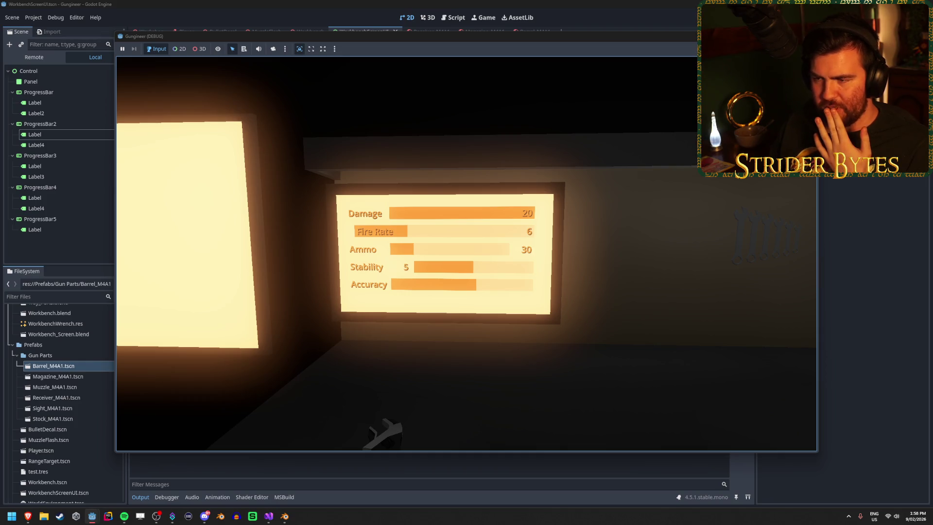
pyautogui.press('e')
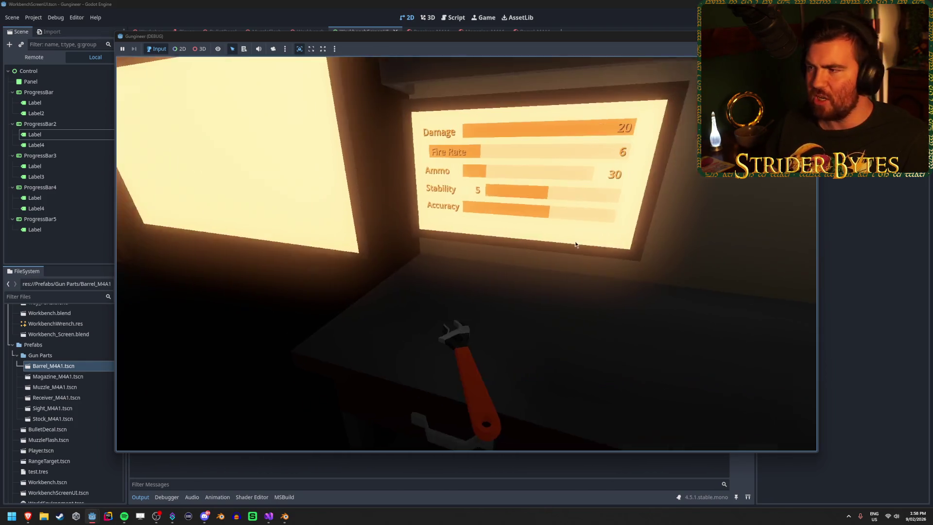
pyautogui.press('F8')
pyautogui.click(311, 32)
pyautogui.press('f')
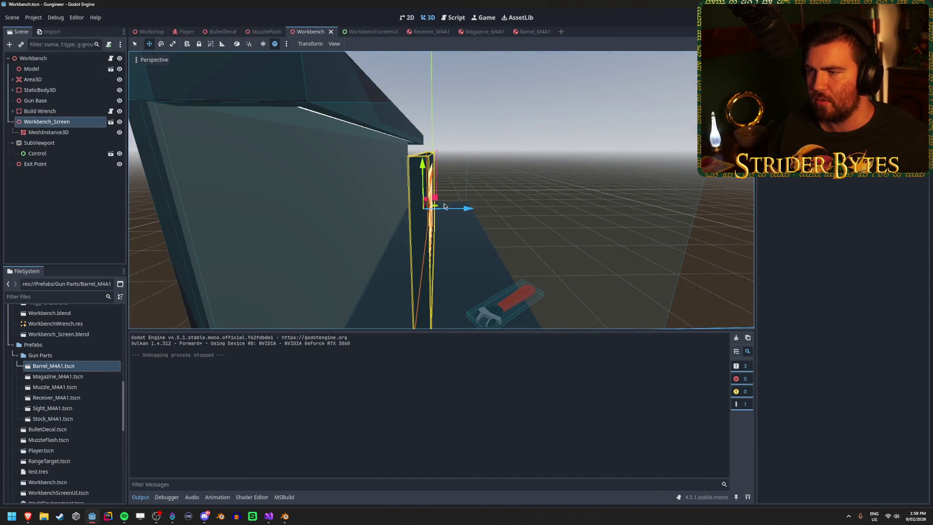
# Nudge Workbench_Screen along its depth axis, settle its position with undo/redo, and save the Workbench scene.
pyautogui.moveTo(443, 206)
pyautogui.mouseDown()
pyautogui.moveTo(452, 212)
pyautogui.moveTo(427, 213)
pyautogui.mouseUp()
pyautogui.hotkey('ctrl', 'z')
pyautogui.hotkey('ctrl', 'z')
pyautogui.hotkey('ctrl', 'z')
pyautogui.hotkey('ctrl', 'z')
pyautogui.scroll(-5, 509, 229)
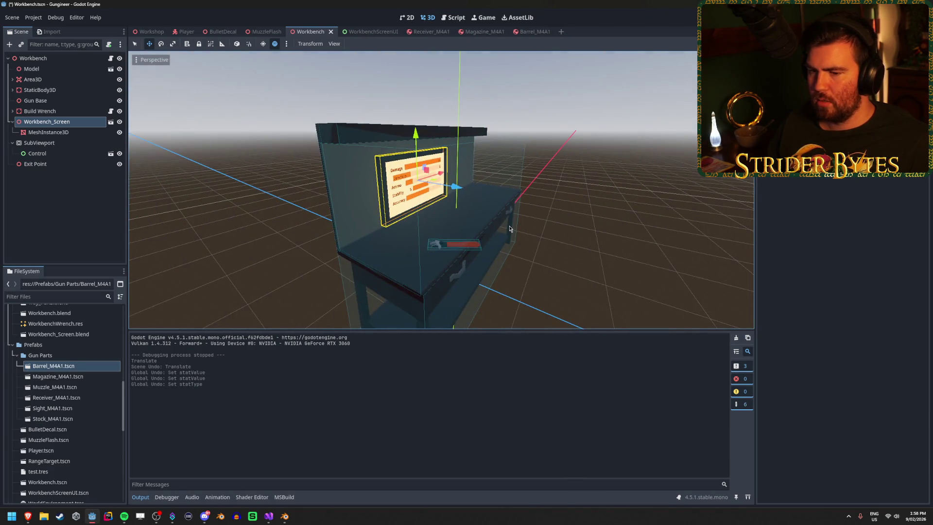
pyautogui.hotkey('ctrl', 'z')
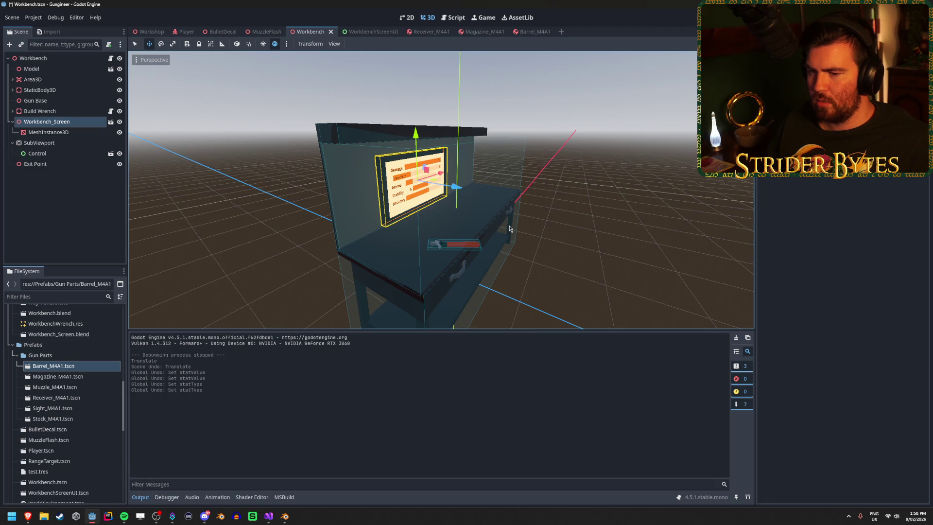
pyautogui.hotkey('ctrl', 'shift', 'z')
pyautogui.hotkey('ctrl', 'shift', 'z')
pyautogui.hotkey('ctrl', 'shift', 'z')
pyautogui.hotkey('ctrl', 'shift', 'z')
pyautogui.hotkey('ctrl', 'shift', 'z')
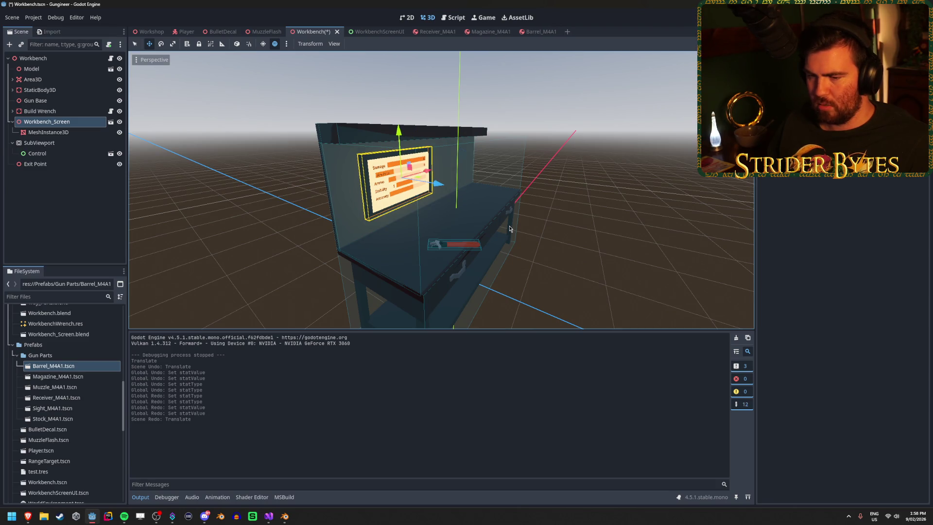
pyautogui.hotkey('ctrl', 's')
pyautogui.press('f')
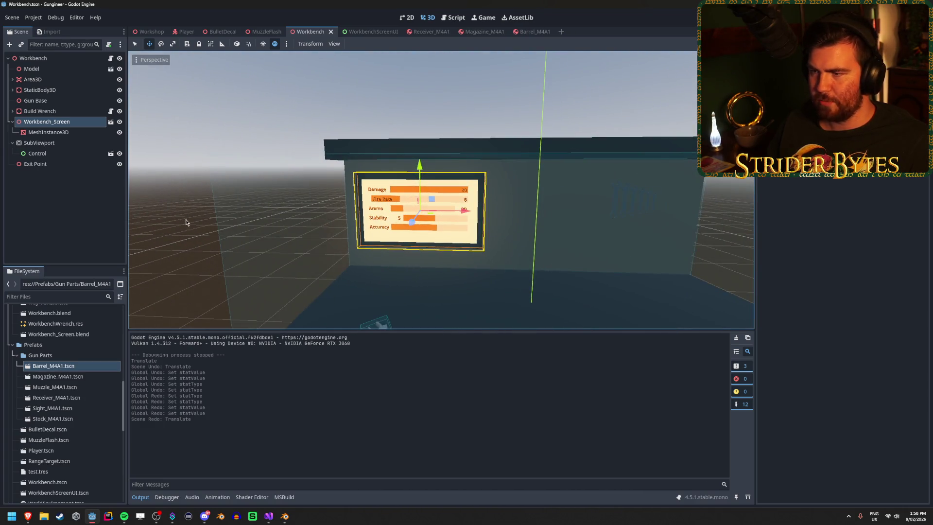
pyautogui.click(186, 220)
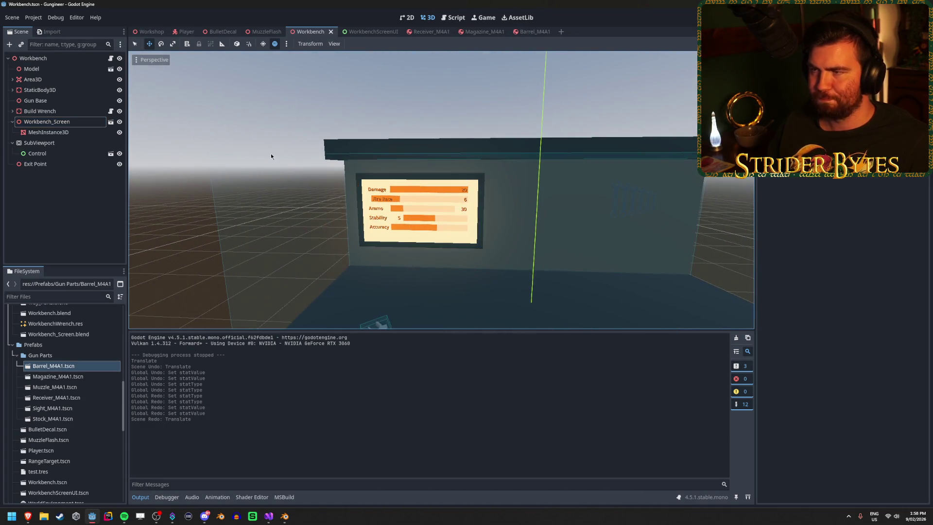
pyautogui.press('F5')
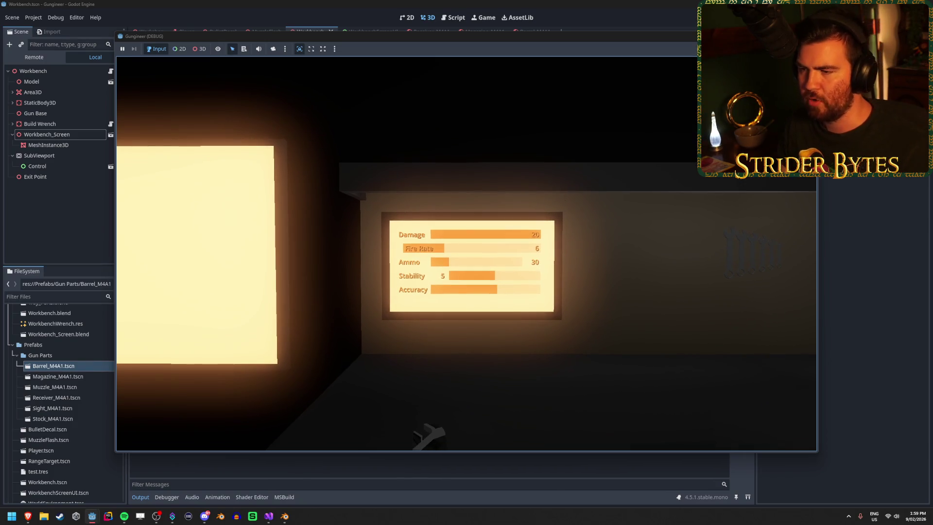
pyautogui.press('w')
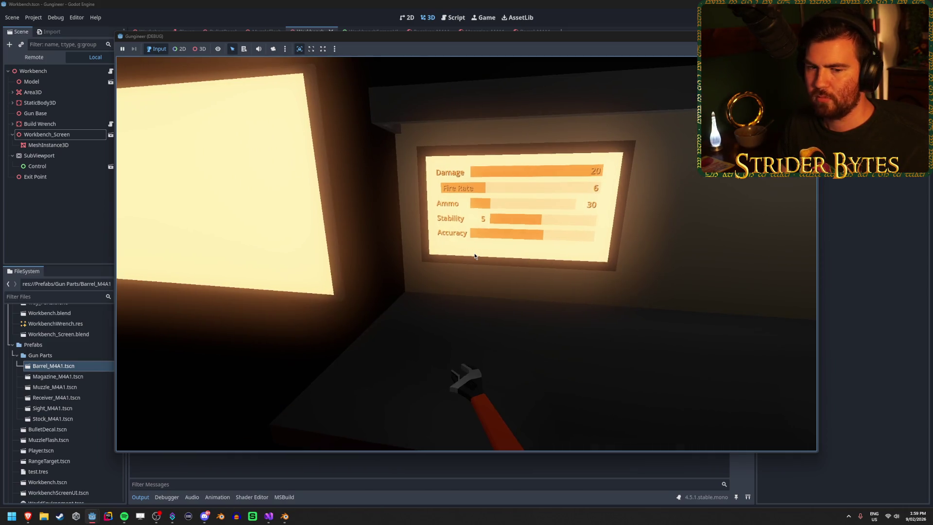
pyautogui.press('Escape')
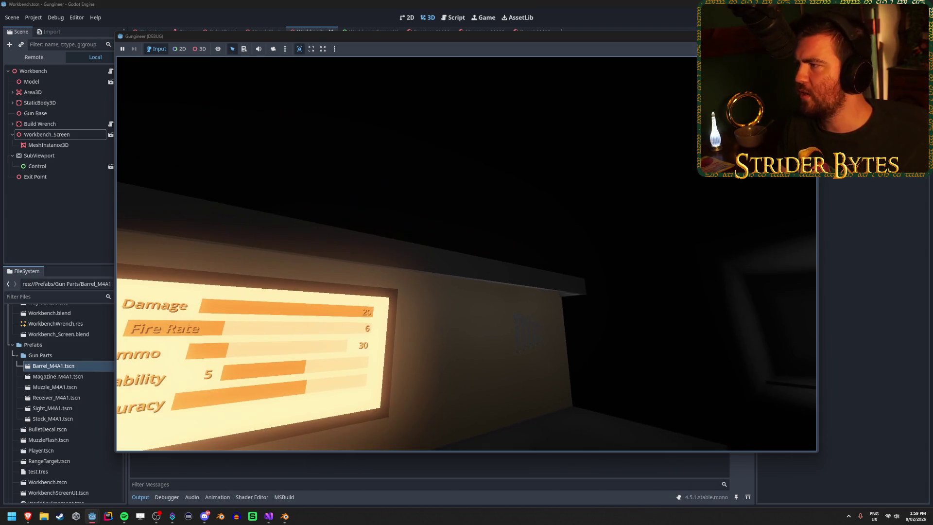
pyautogui.press('Escape')
pyautogui.moveTo(281, 71)
pyautogui.mouseDown()
pyautogui.moveTo(292, 73)
pyautogui.moveTo(238, 71)
pyautogui.mouseUp()
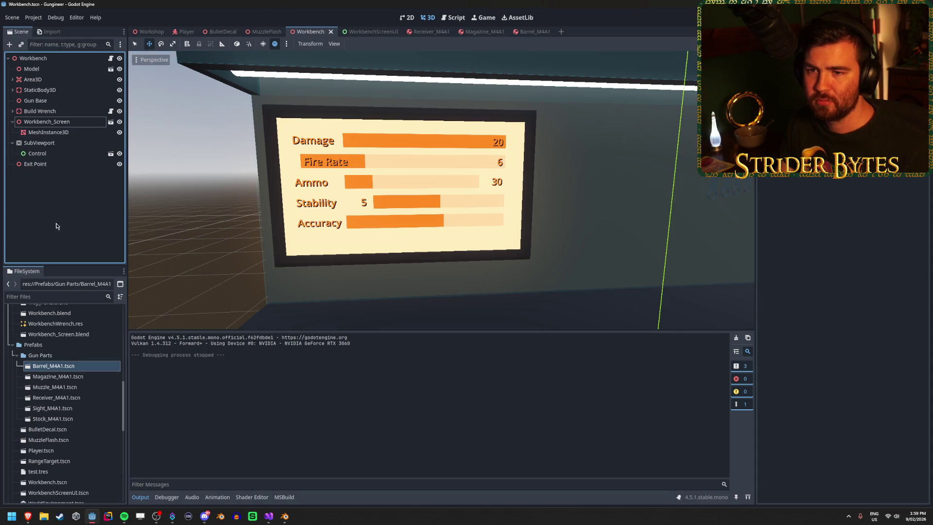
# Look over the WorkbenchScreenUI scene, then return to the Workbench scene with nothing selected.
pyautogui.click(76, 124)
pyautogui.click(204, 97)
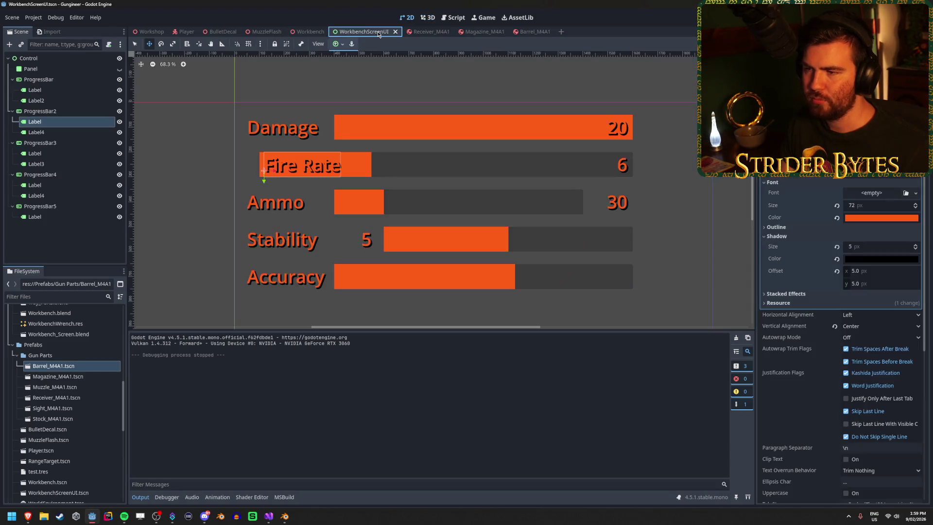
pyautogui.click(378, 31)
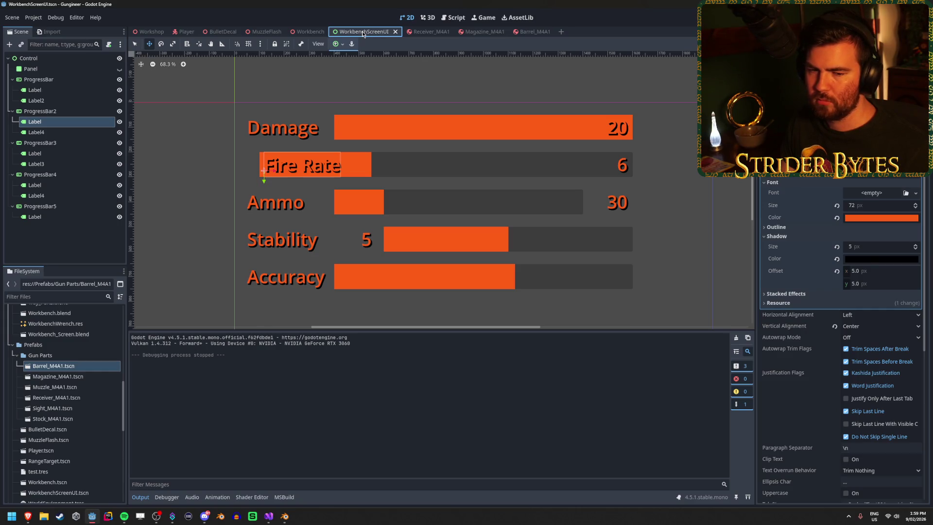
pyautogui.click(303, 31)
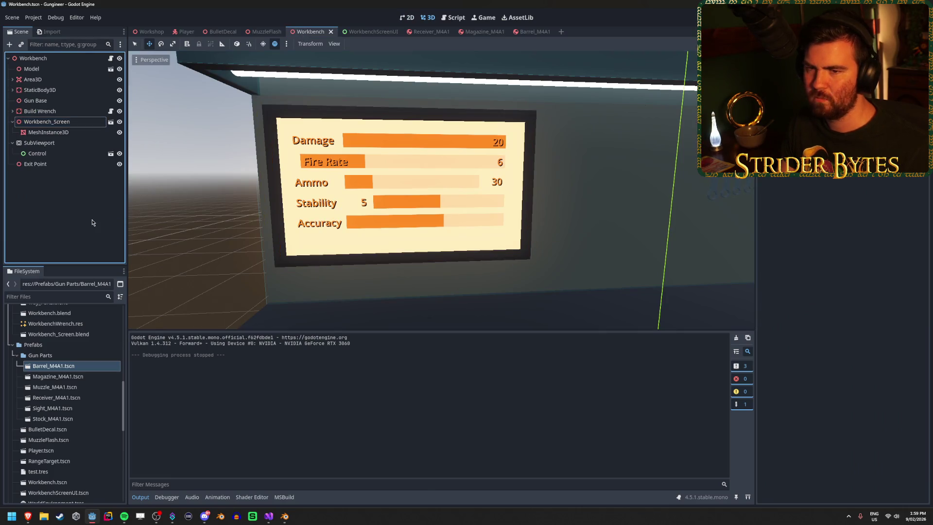
pyautogui.click(184, 220)
# Slide Workbench_Screen about 0.175 units sideways along the back wall and view it from the front.
pyautogui.moveTo(185, 220)
pyautogui.mouseDown()
pyautogui.moveTo(291, 214)
pyautogui.moveTo(438, 254)
pyautogui.mouseUp()
pyautogui.click(498, 222)
pyautogui.moveTo(506, 163); pyautogui.dragTo(483, 167)
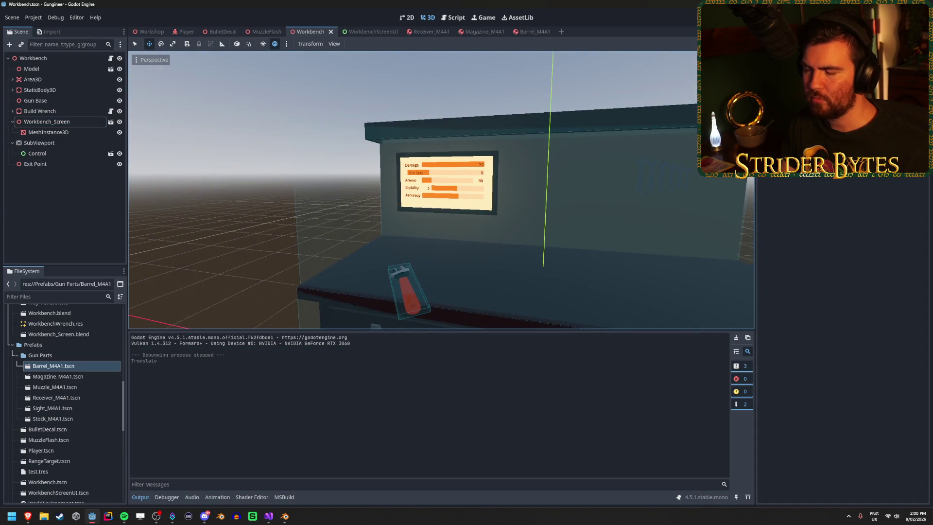
pyautogui.moveTo(467, 261); pyautogui.dragTo(467, 261)
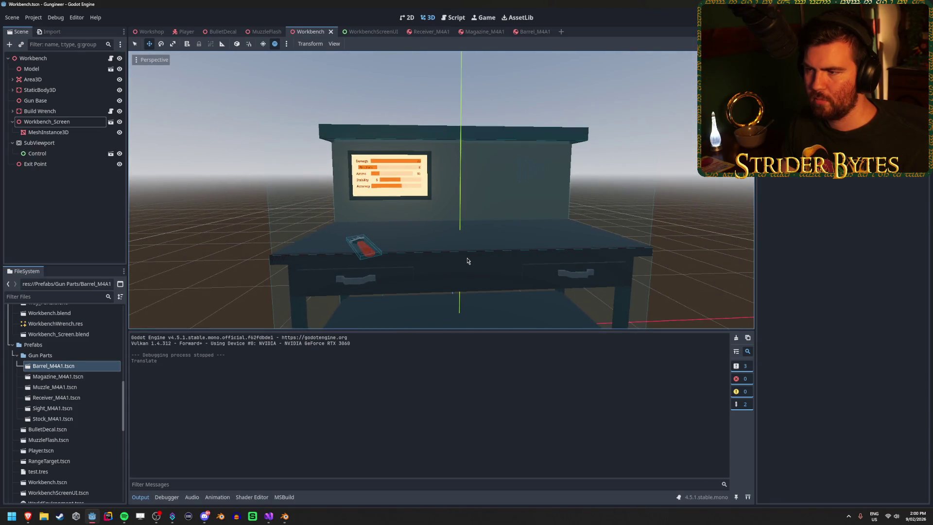
# Browse the Editor Settings and close them without changes.
pyautogui.click(83, 19)
pyautogui.click(83, 18)
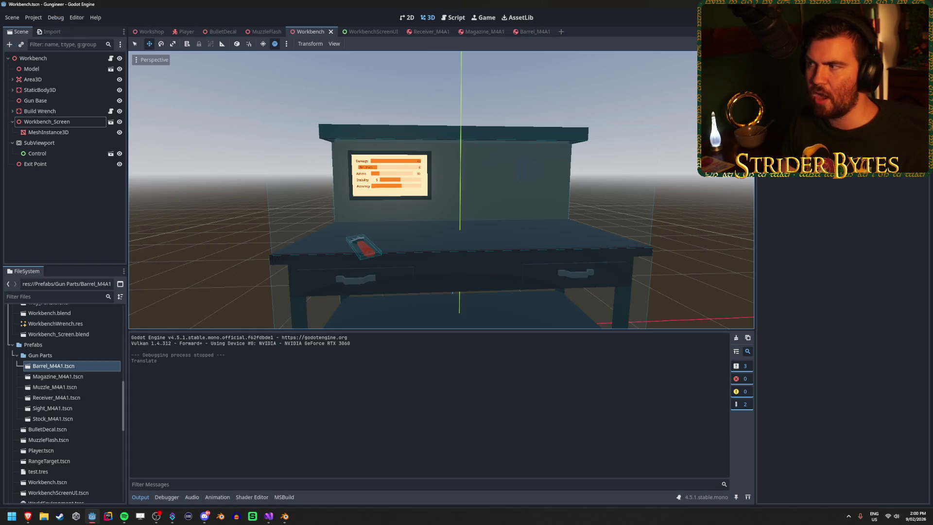
pyautogui.click(55, 18)
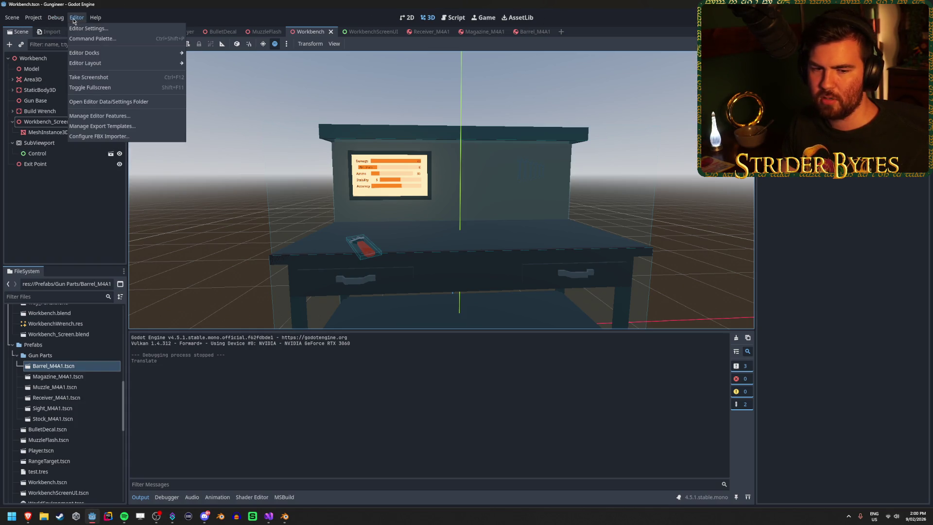
pyautogui.click(88, 29)
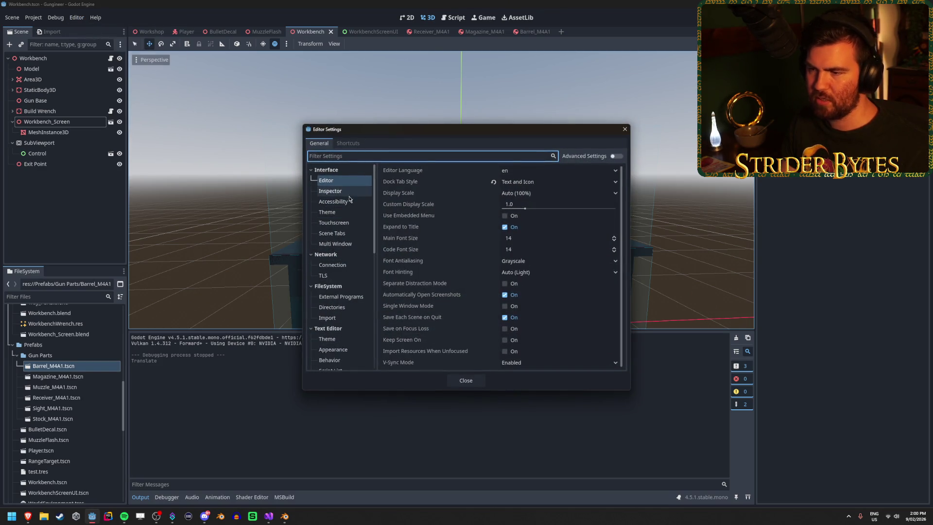
pyautogui.scroll(-5, 349, 224)
pyautogui.scroll(-5, 348, 252)
pyautogui.scroll(10, 349, 255)
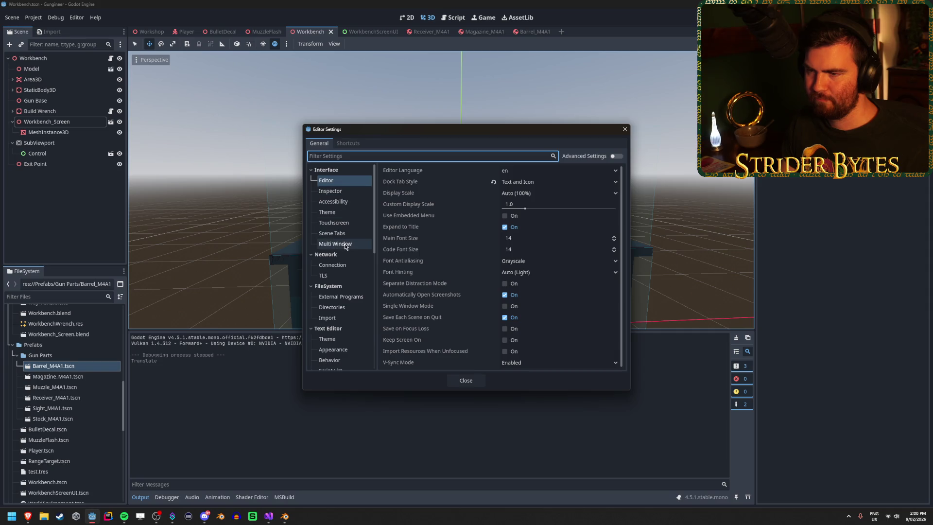
pyautogui.click(624, 129)
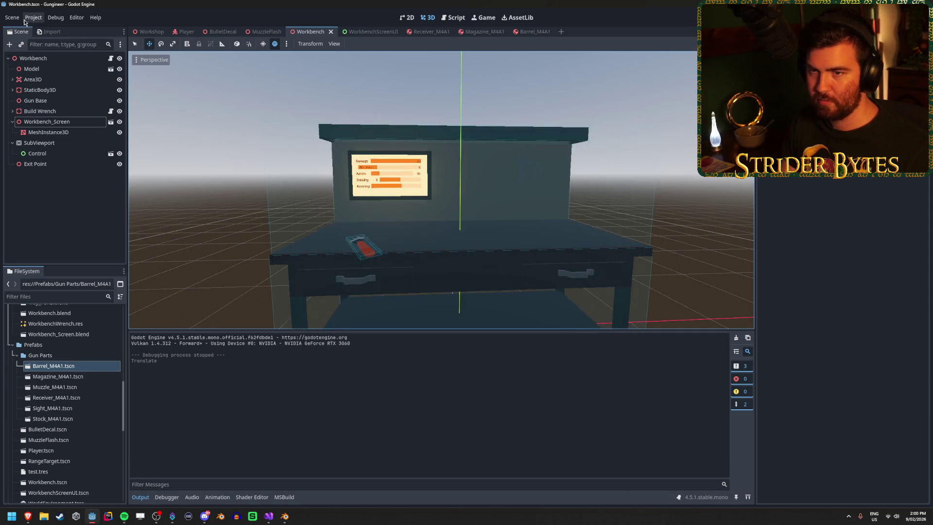
# Set the project viewport size to 2160 × 1440 in Display > Window and run the game.
pyautogui.click(32, 18)
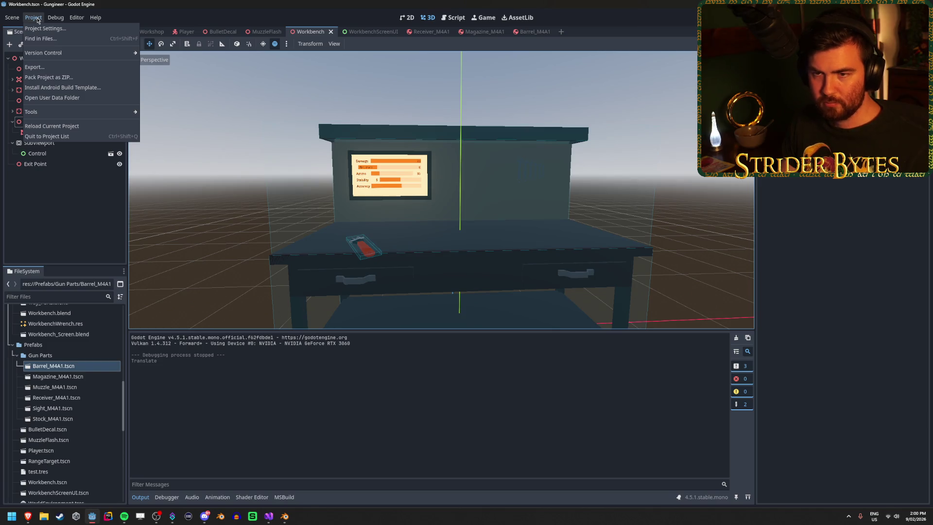
pyautogui.moveTo(77, 18)
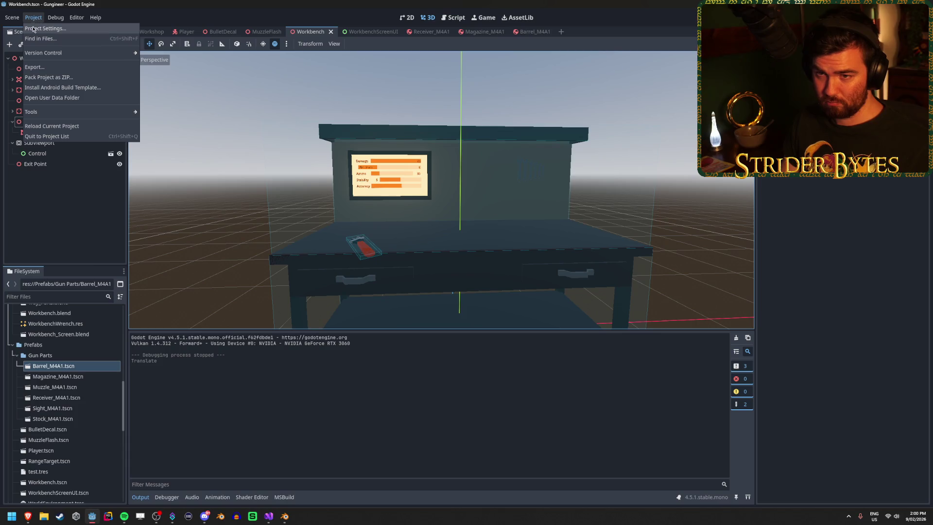
pyautogui.click(34, 28)
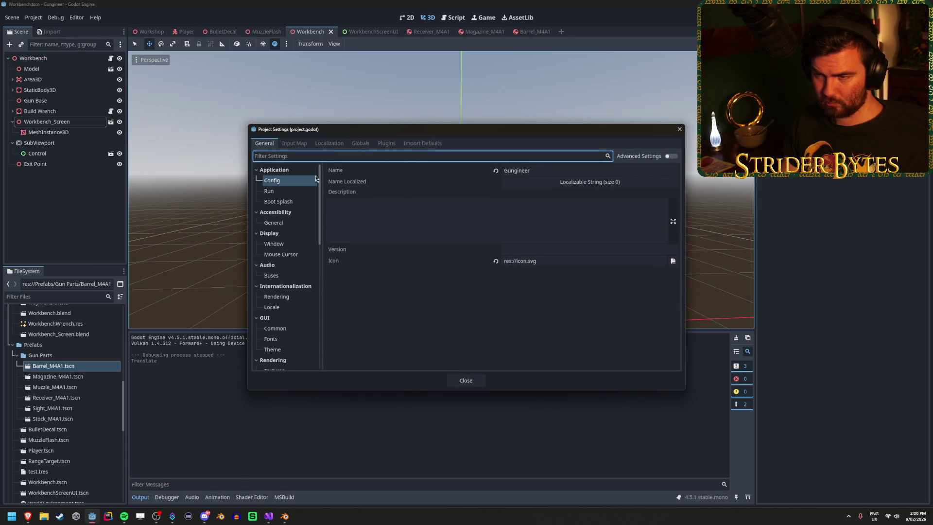
pyautogui.click(278, 250)
pyautogui.click(284, 243)
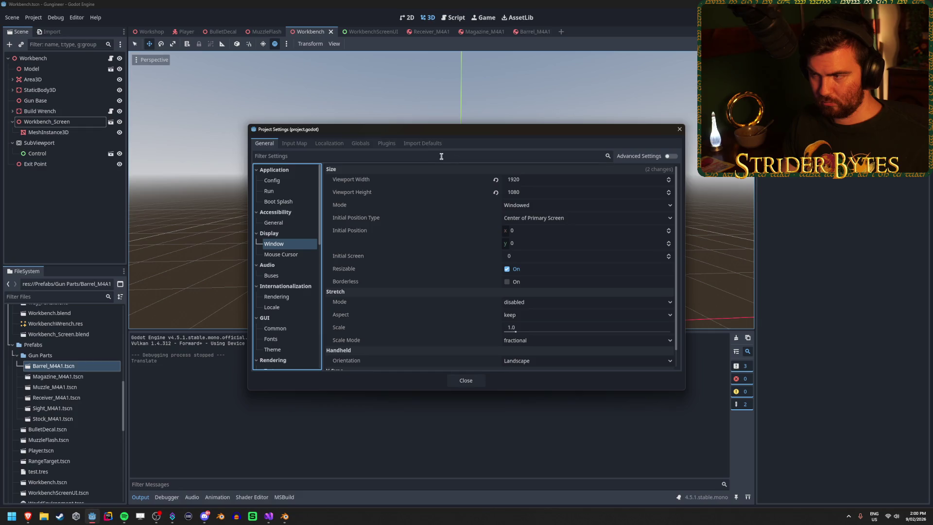
pyautogui.click(546, 180)
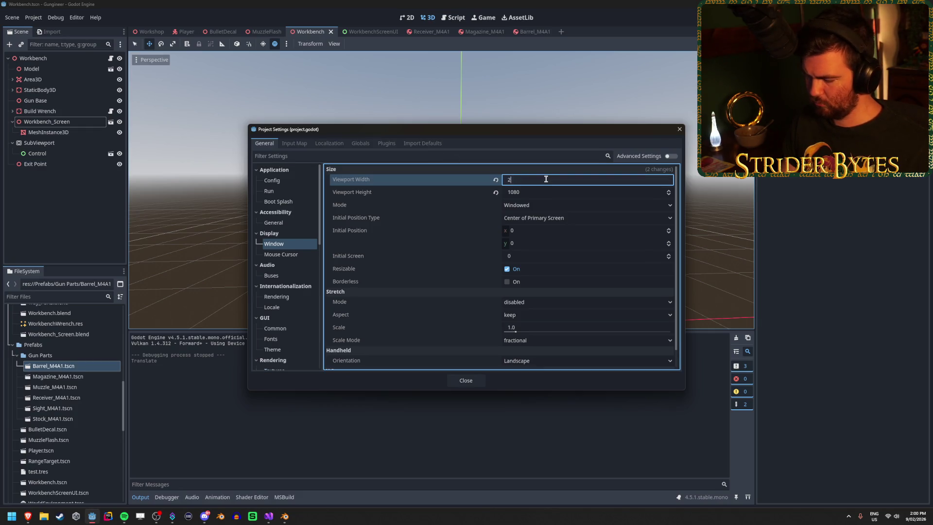
pyautogui.write('160')
pyautogui.press('Tab')
pyautogui.write('1')
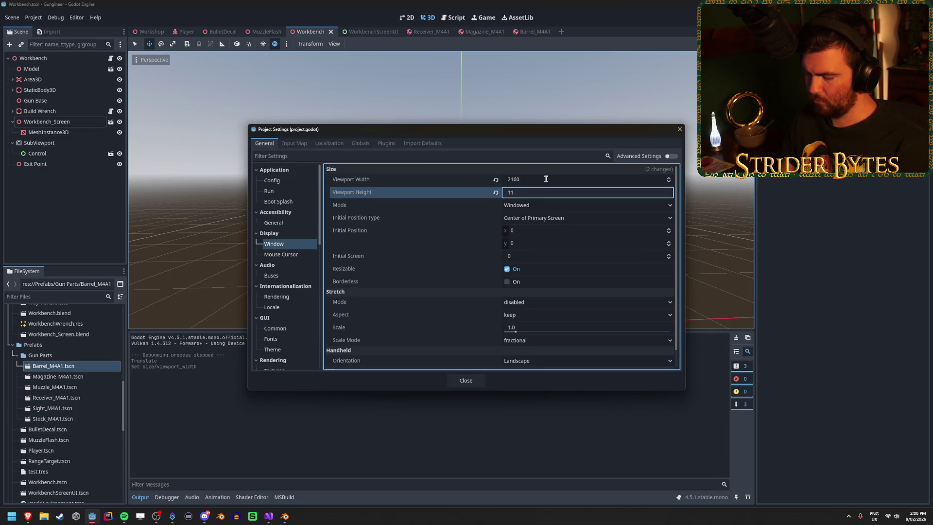
pyautogui.write('40')
pyautogui.click(553, 141)
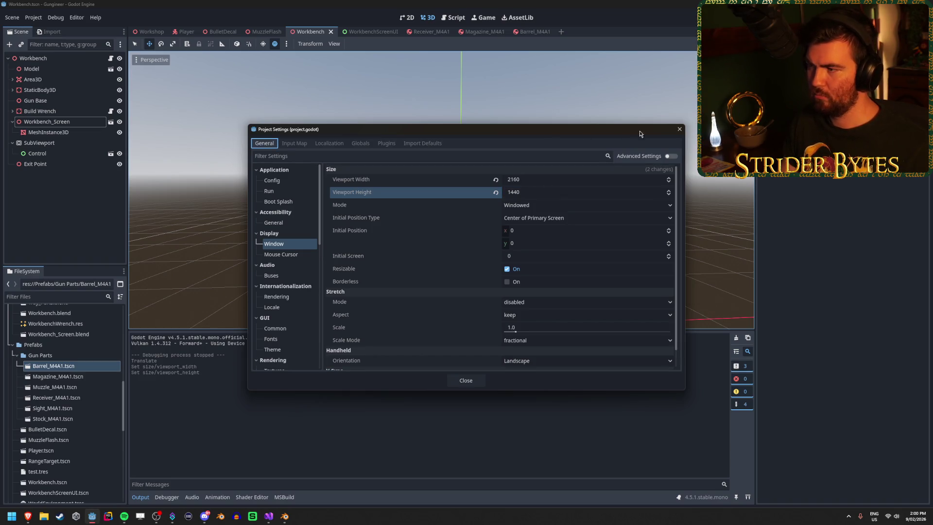
pyautogui.click(678, 129)
pyautogui.press('F5')
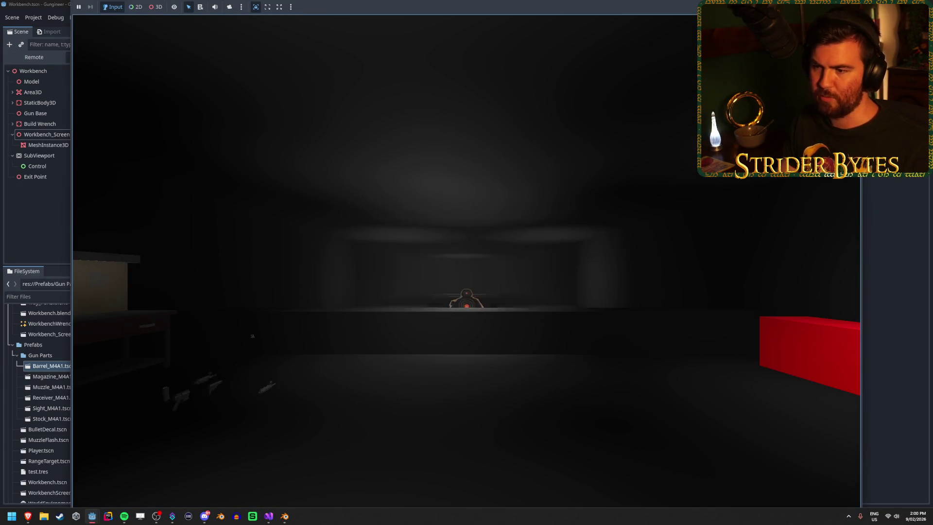
# Walk up to the workbench screen showing Damage 20, Fire Rate 6, Ammo 30, then stop the game.
pyautogui.press('w')
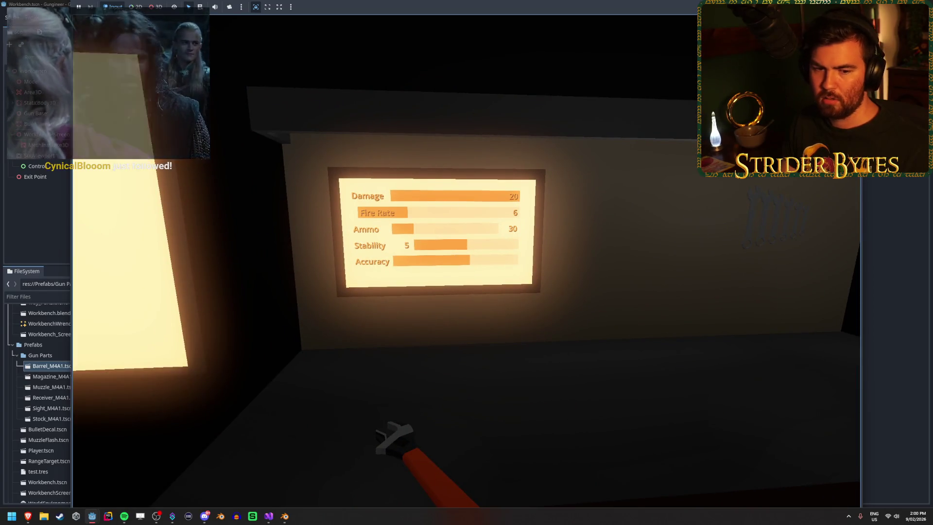
pyautogui.press('w')
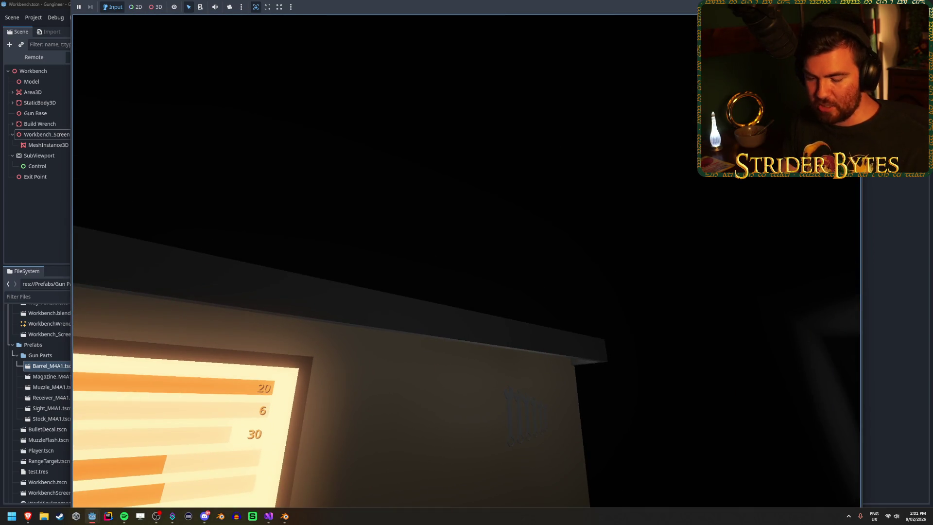
pyautogui.press('F8')
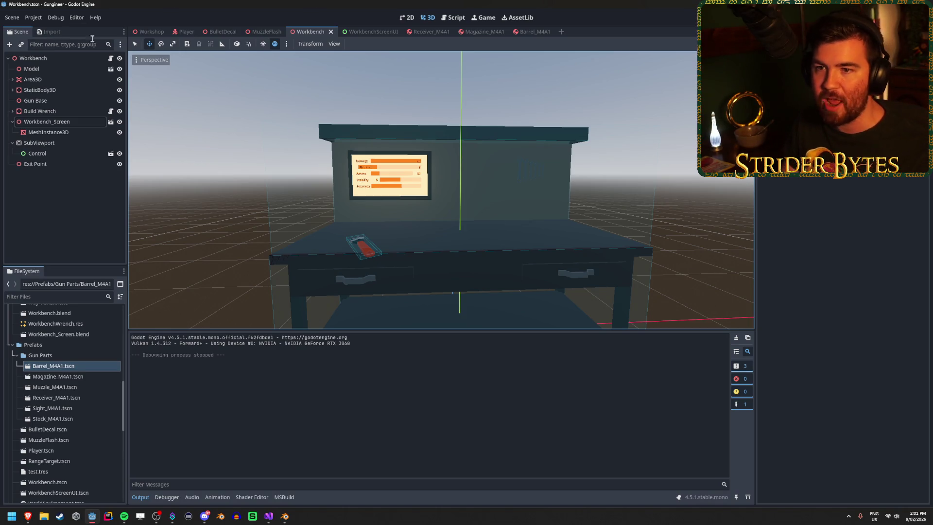
# Set viewport width 2560 with Exclusive Fullscreen window mode, then run the game.
pyautogui.click(77, 18)
pyautogui.click(85, 25)
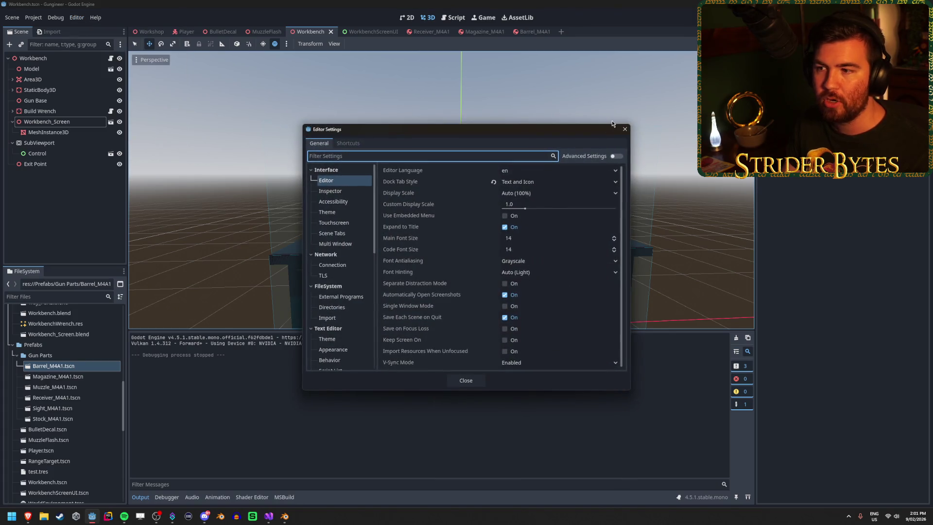
pyautogui.click(624, 129)
pyautogui.click(33, 18)
pyautogui.click(51, 32)
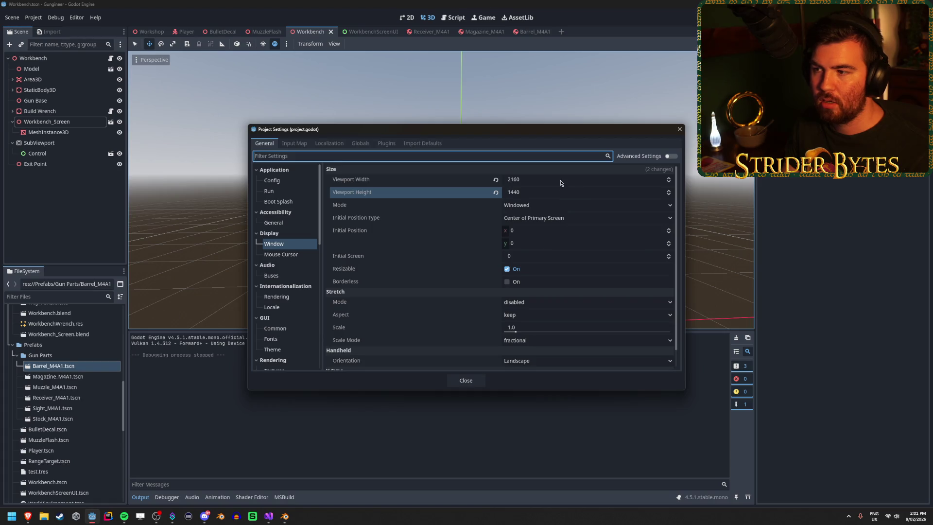
pyautogui.click(560, 180)
pyautogui.write('2560')
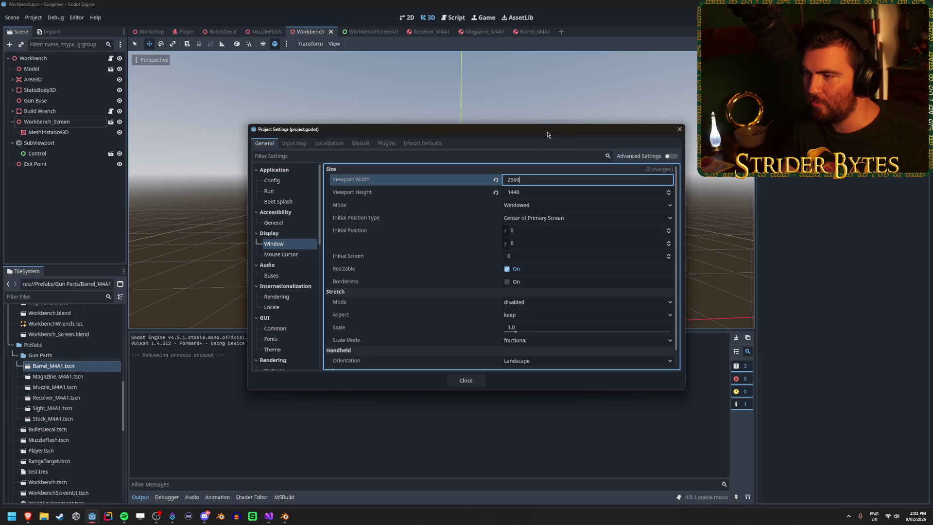
pyautogui.click(538, 206)
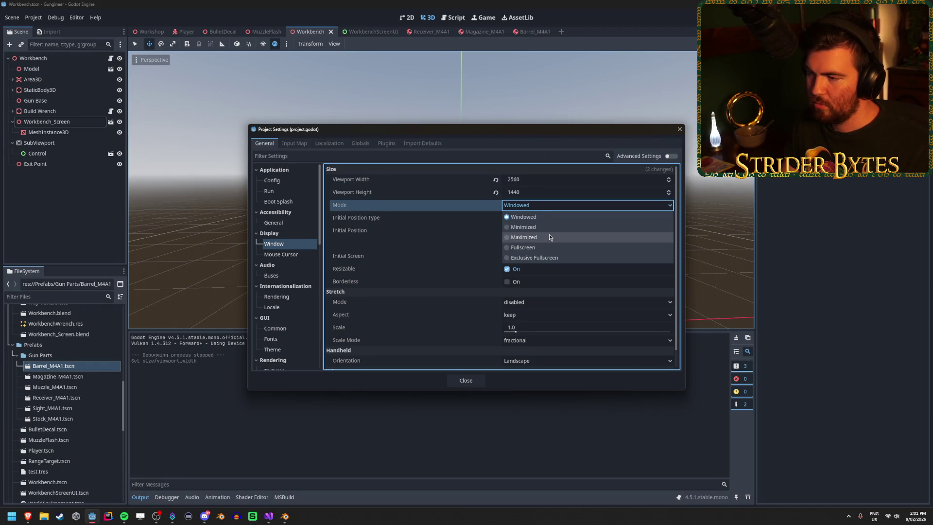
pyautogui.click(548, 257)
pyautogui.click(466, 380)
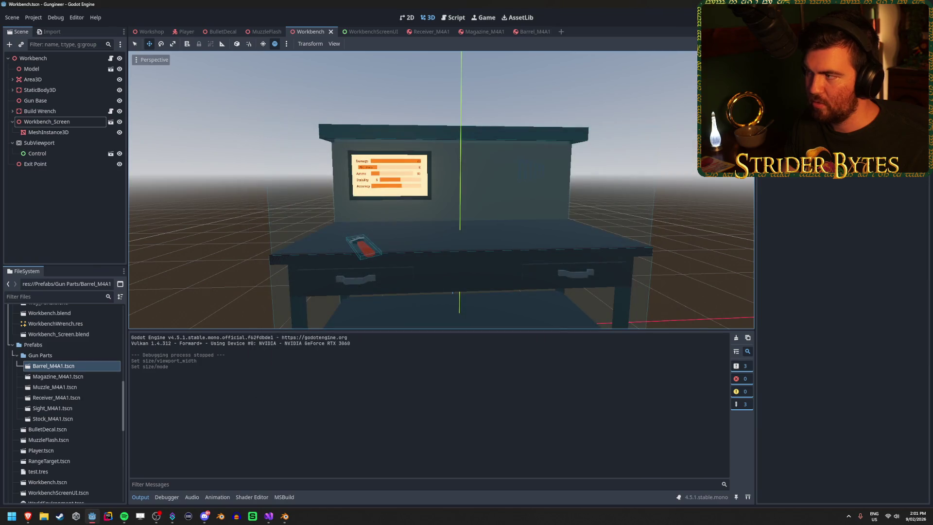
pyautogui.press('F5')
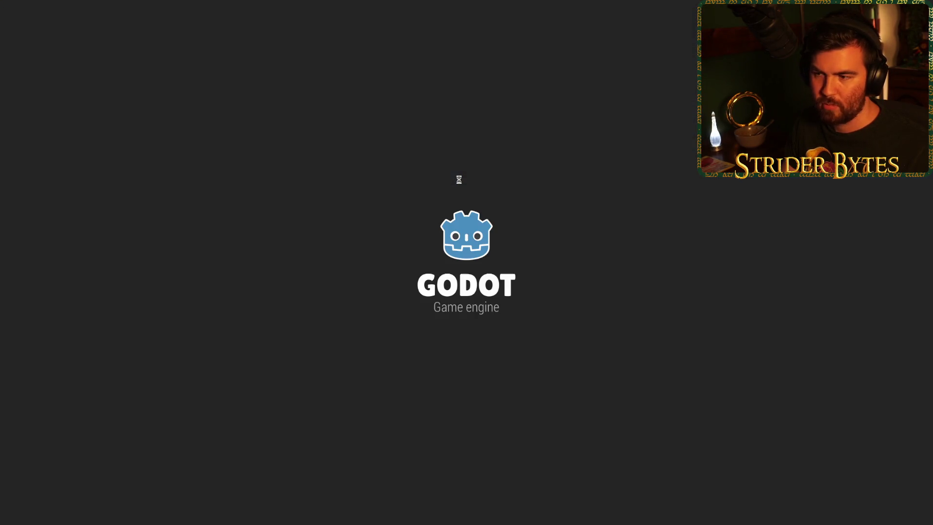
# Walk around the lit workbench in fullscreen to inspect the stat screen, then stop the game.
pyautogui.press('w')
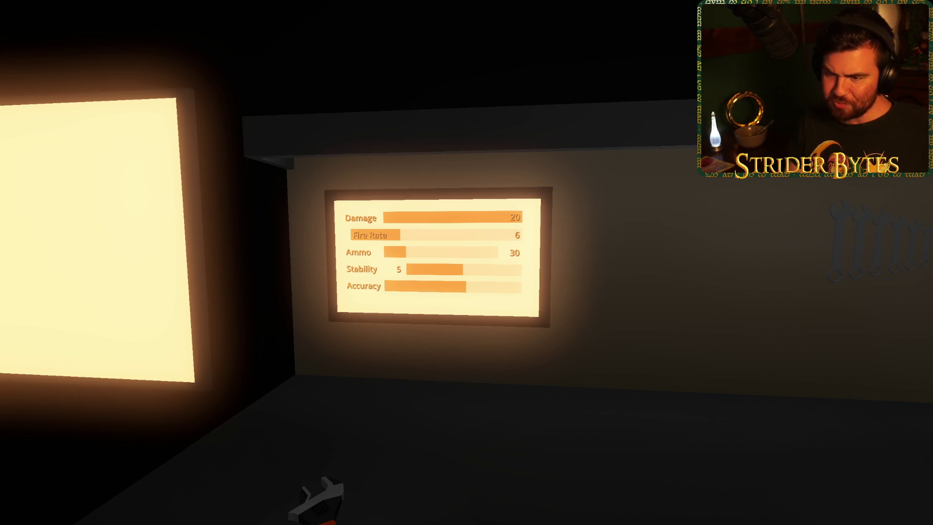
pyautogui.press('s')
pyautogui.press('w')
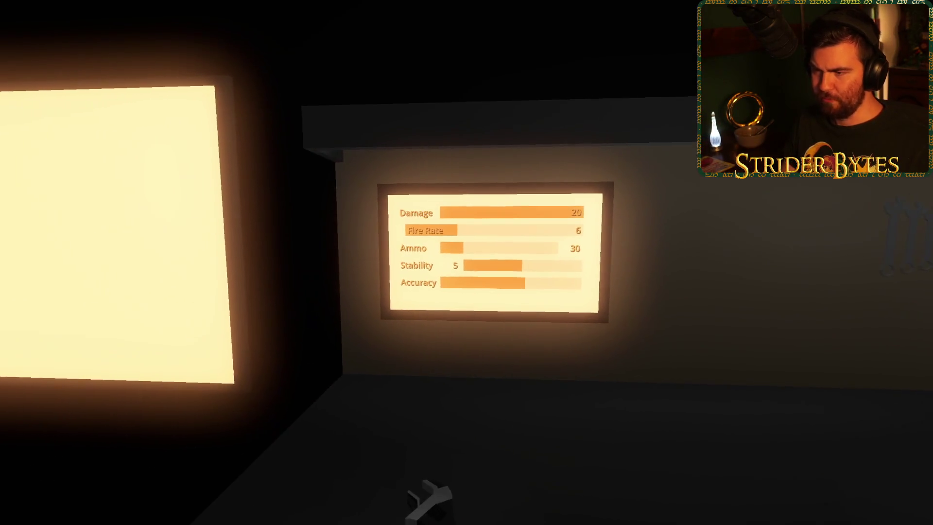
pyautogui.moveTo(466, 262)
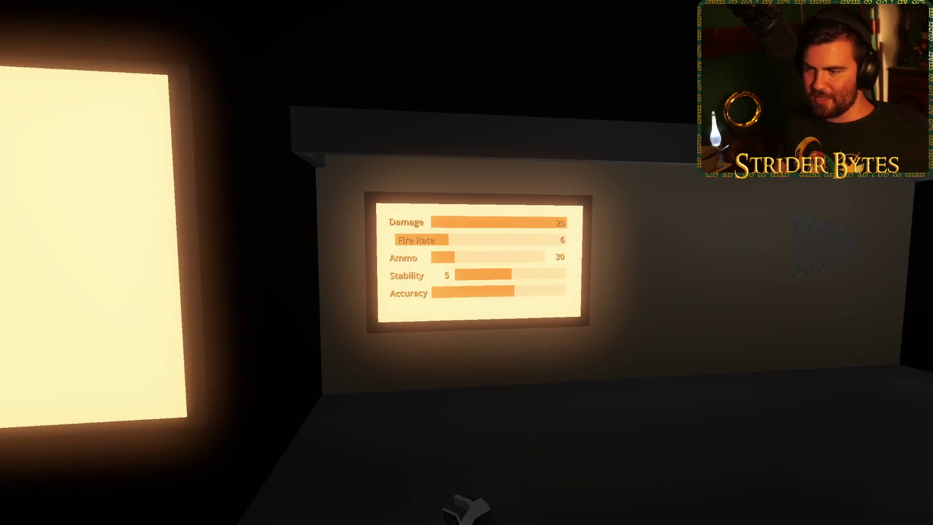
pyautogui.press('F8')
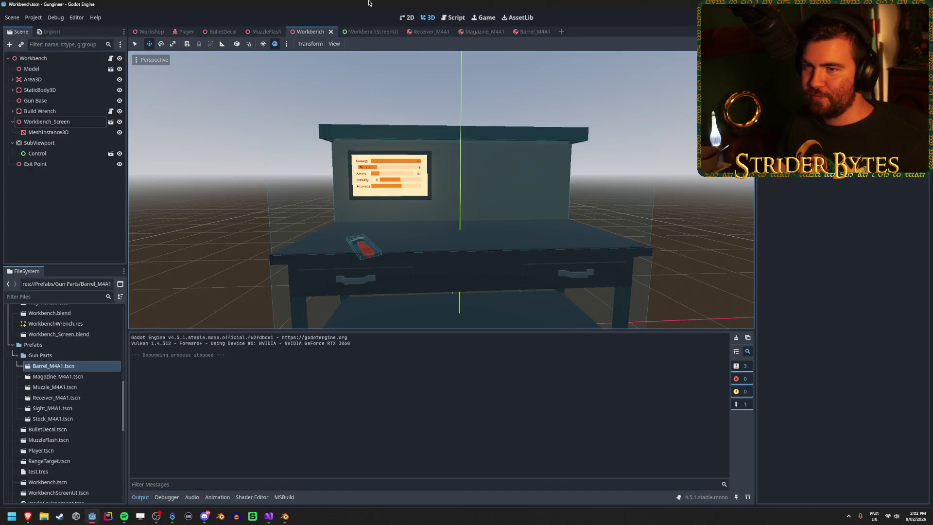
# Set the viewport back to 1920 × 1080 and run a quick test of the workbench screen.
pyautogui.click(33, 17)
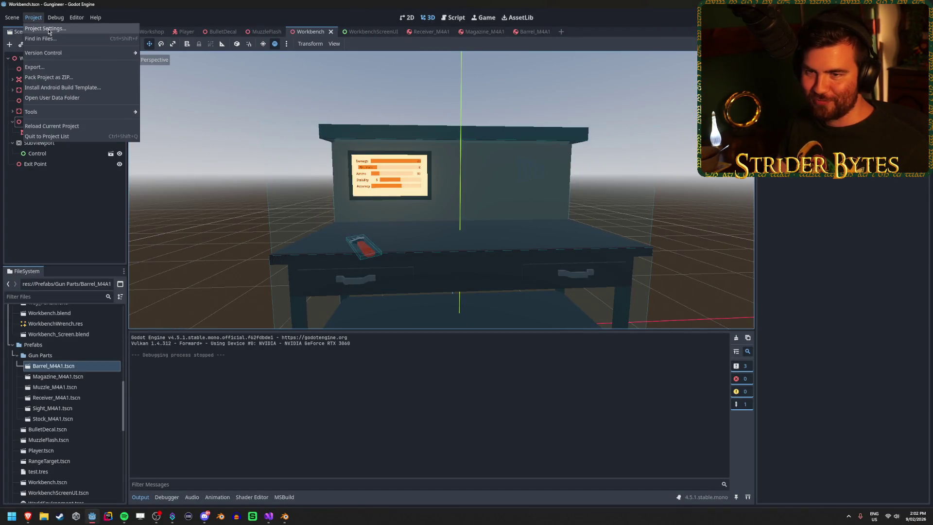
pyautogui.click(46, 28)
pyautogui.click(535, 183)
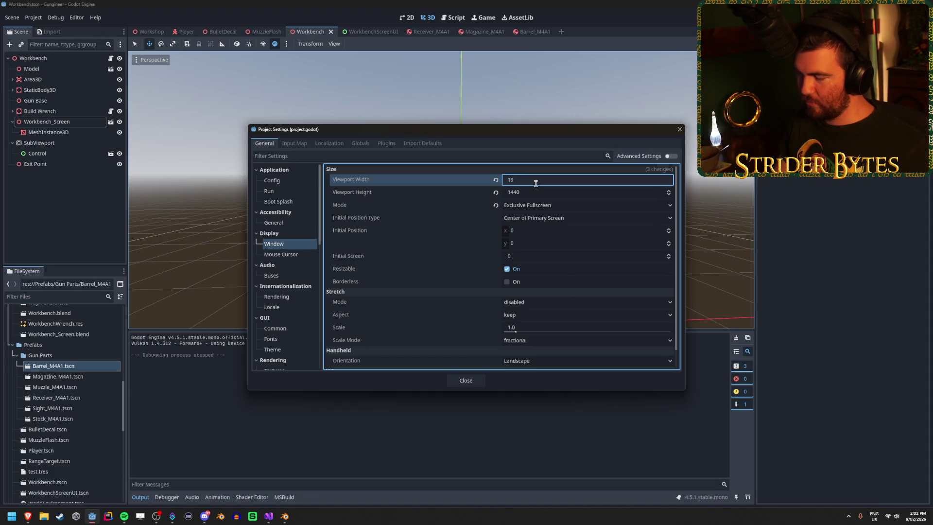
pyautogui.write('20')
pyautogui.press('Tab')
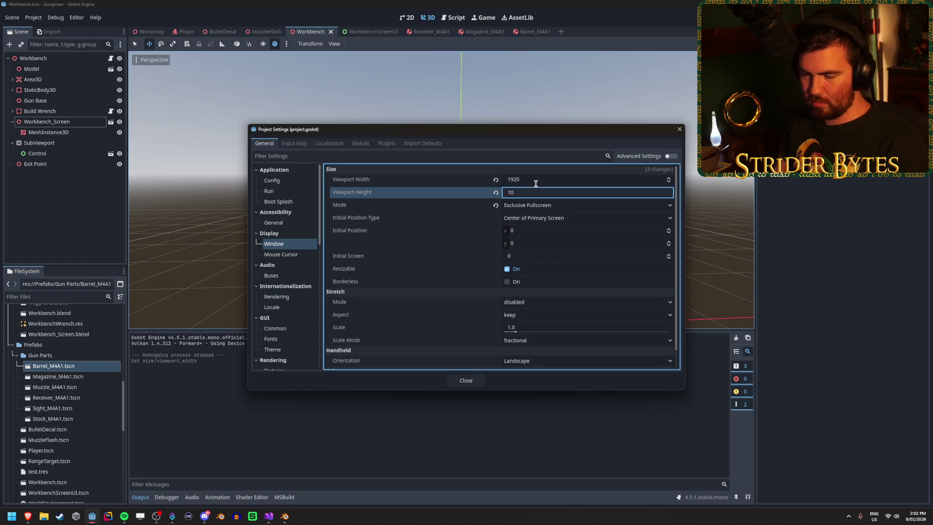
pyautogui.write('80')
pyautogui.press('Return')
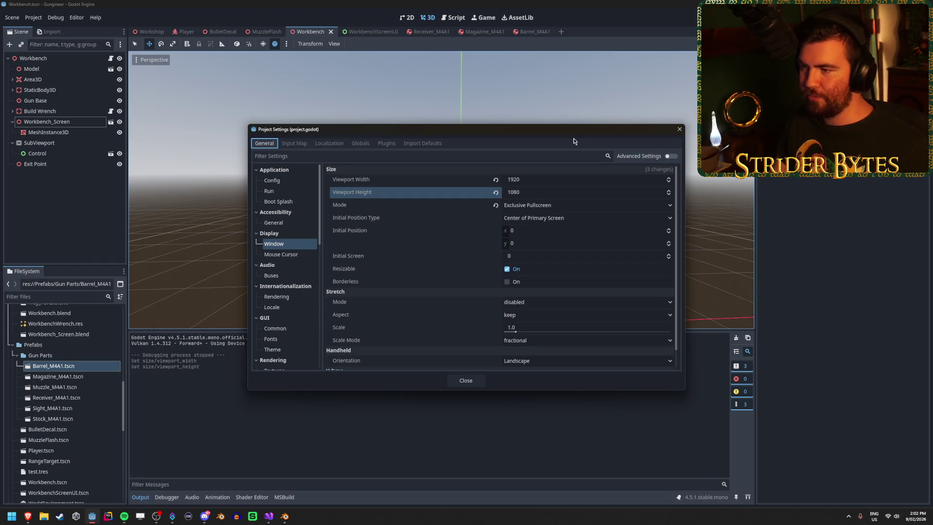
pyautogui.click(679, 129)
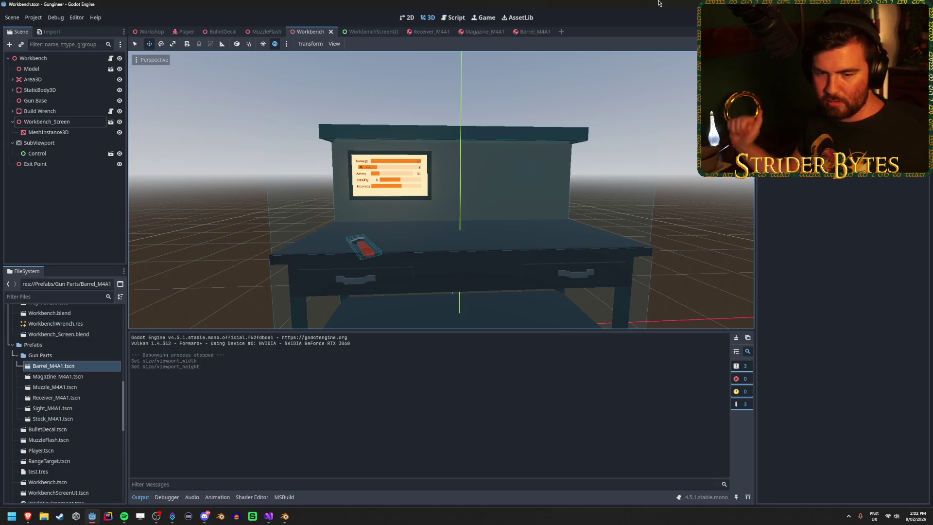
pyautogui.press('F5')
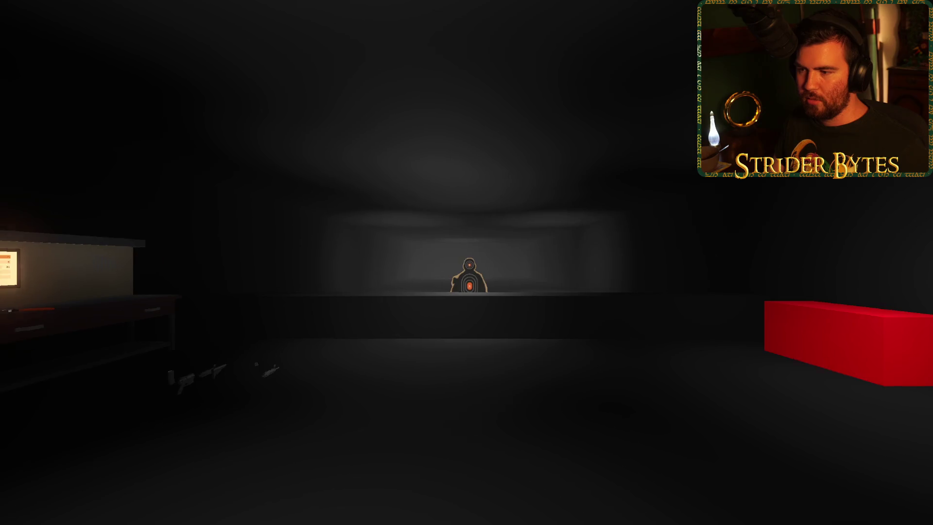
pyautogui.press('w')
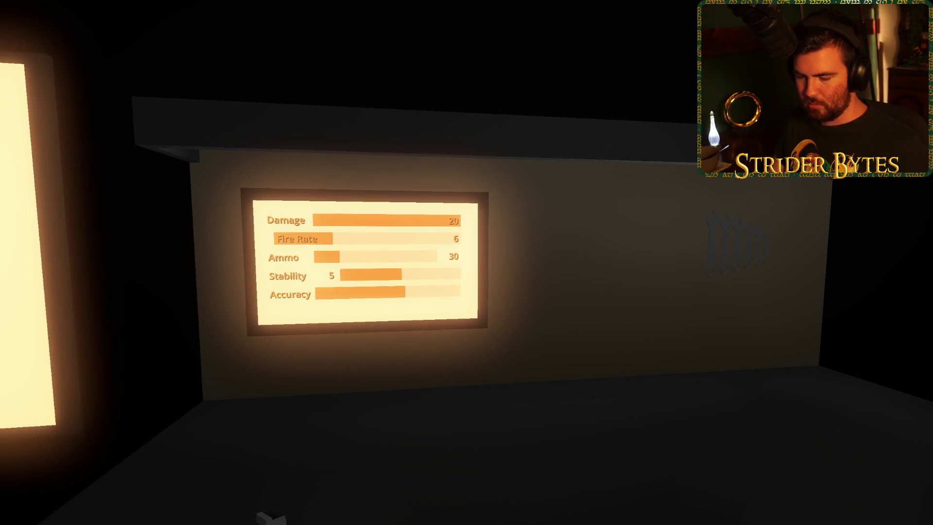
pyautogui.press('F8')
# Switch the window mode to Windowed and run the game again.
pyautogui.click(33, 17)
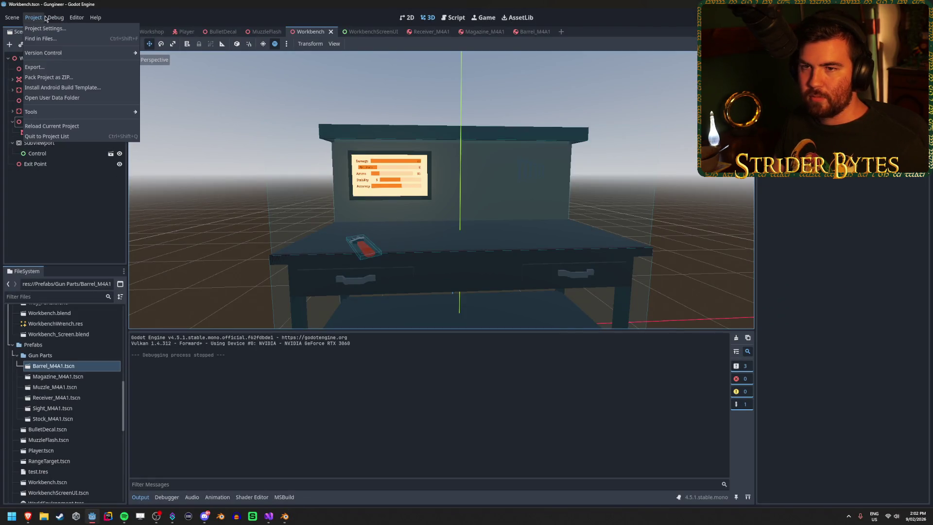
pyautogui.click(49, 27)
pyautogui.click(545, 205)
pyautogui.press('Escape')
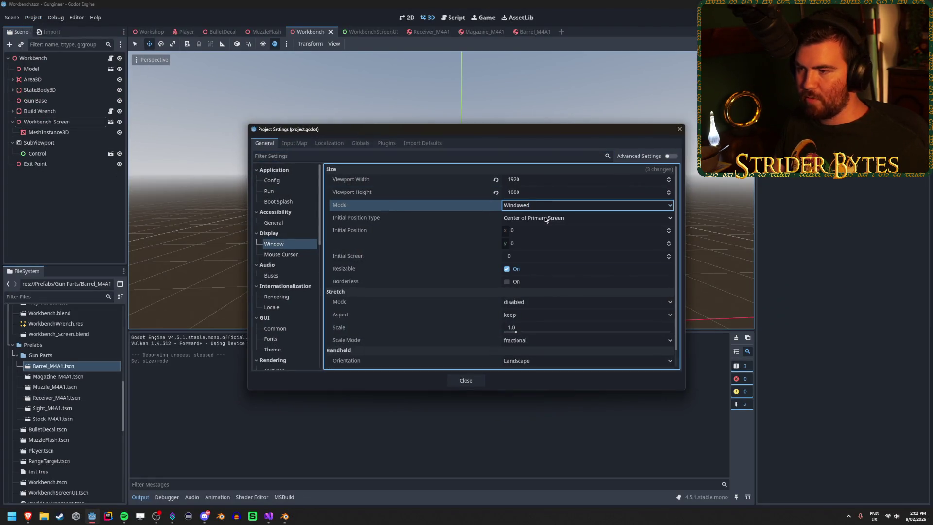
pyautogui.click(466, 380)
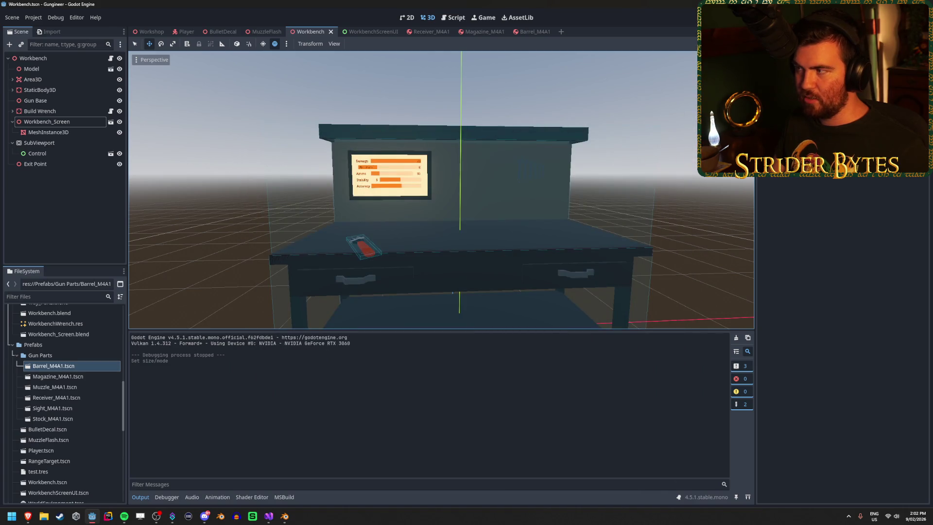
pyautogui.press('F5')
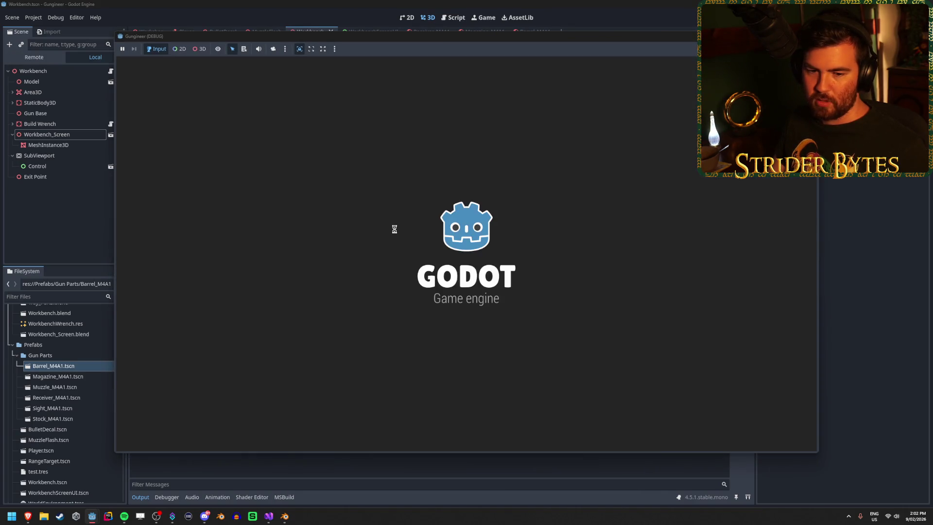
# Approach the stats screen in the windowed game, then end the test run.
pyautogui.press('e')
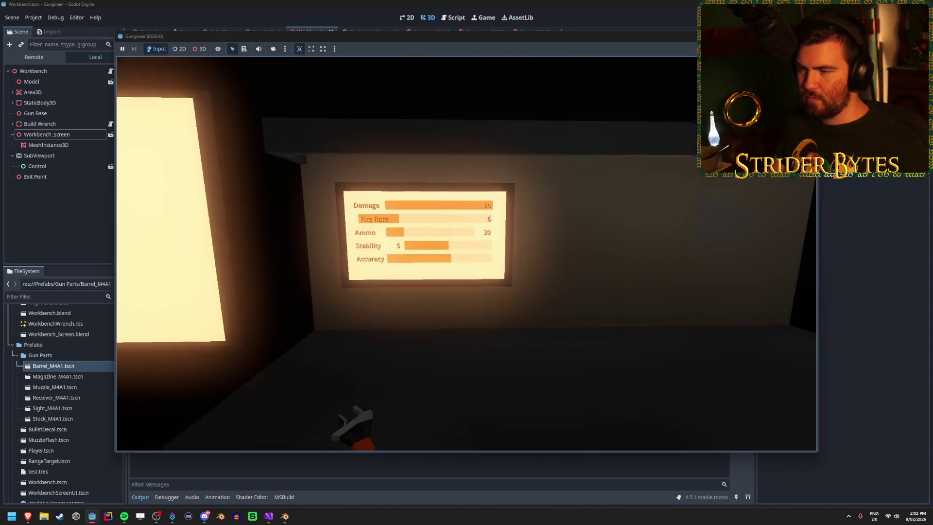
pyautogui.press('Escape')
pyautogui.press('F8')
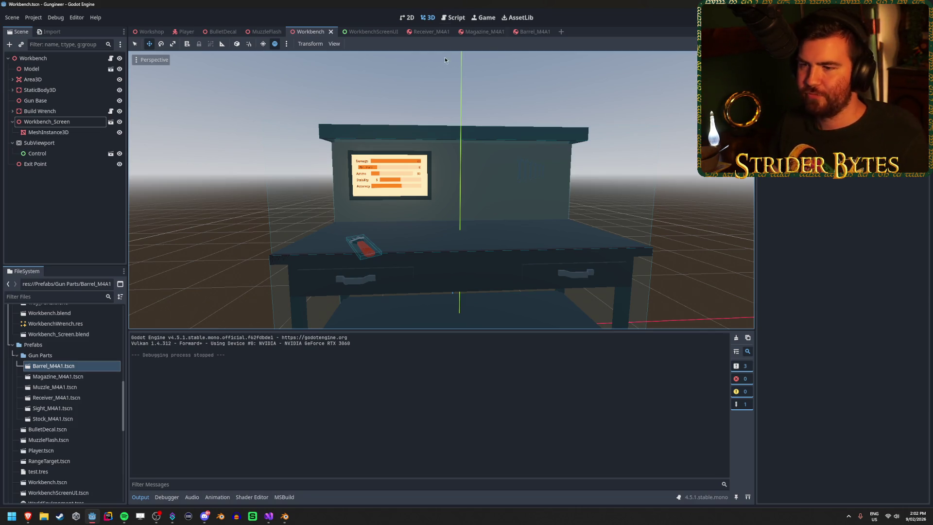
# Orbit around the workbench and save the Workbench scene.
pyautogui.moveTo(230, 221); pyautogui.dragTo(218, 214)
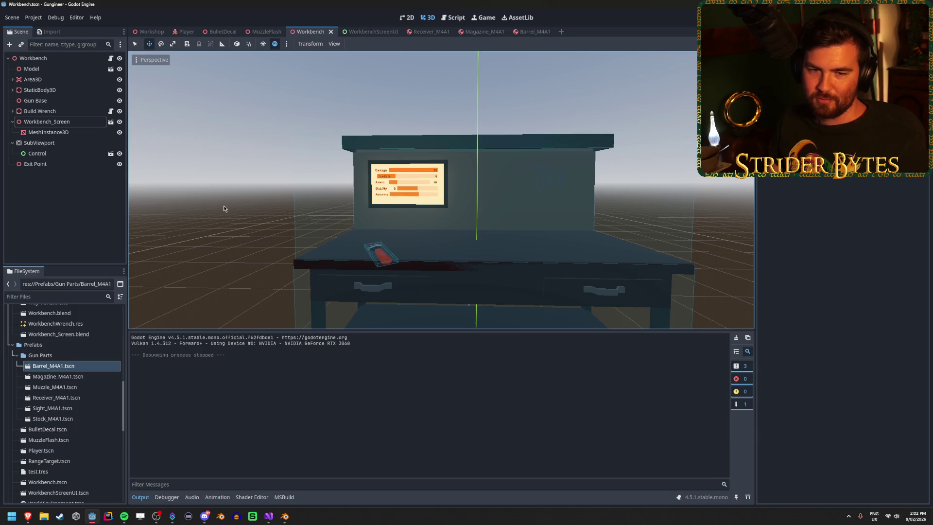
pyautogui.moveTo(223, 205); pyautogui.dragTo(238, 209)
pyautogui.hotkey('ctrl', 's')
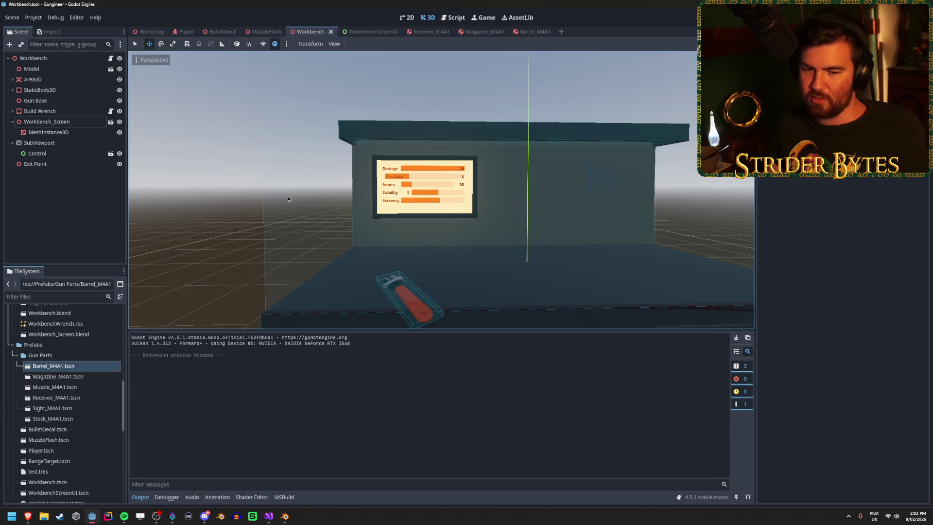
# Run the game to the stats screen, stop it, and switch to the Workshop scene.
pyautogui.moveTo(288, 199)
pyautogui.mouseDown()
pyautogui.moveTo(284, 208)
pyautogui.moveTo(311, 214)
pyautogui.moveTo(315, 206)
pyautogui.moveTo(288, 200)
pyautogui.moveTo(287, 213)
pyautogui.moveTo(288, 197)
pyautogui.moveTo(287, 214)
pyautogui.mouseUp()
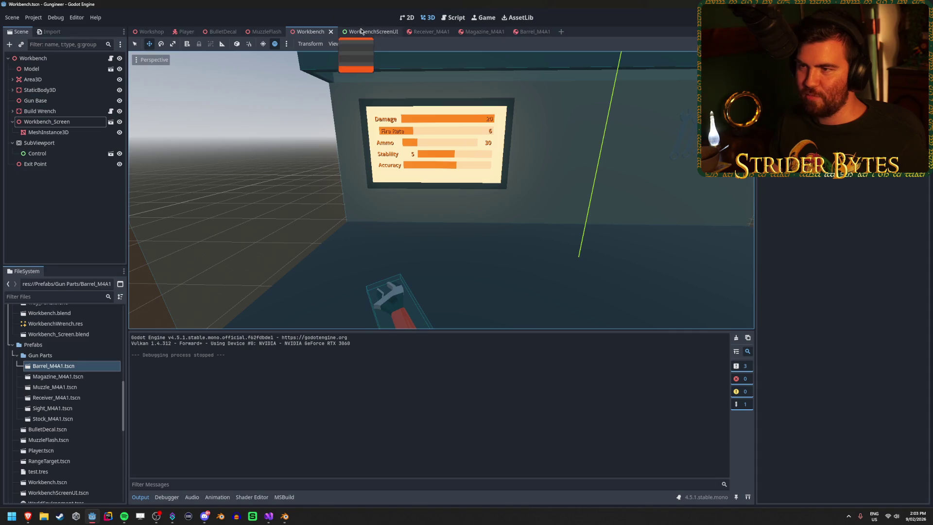
pyautogui.press('F5')
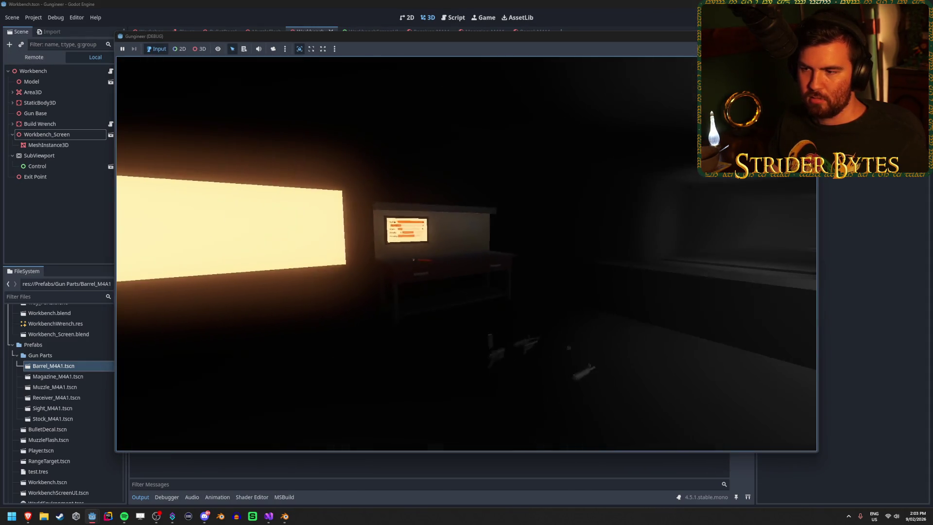
pyautogui.press('w')
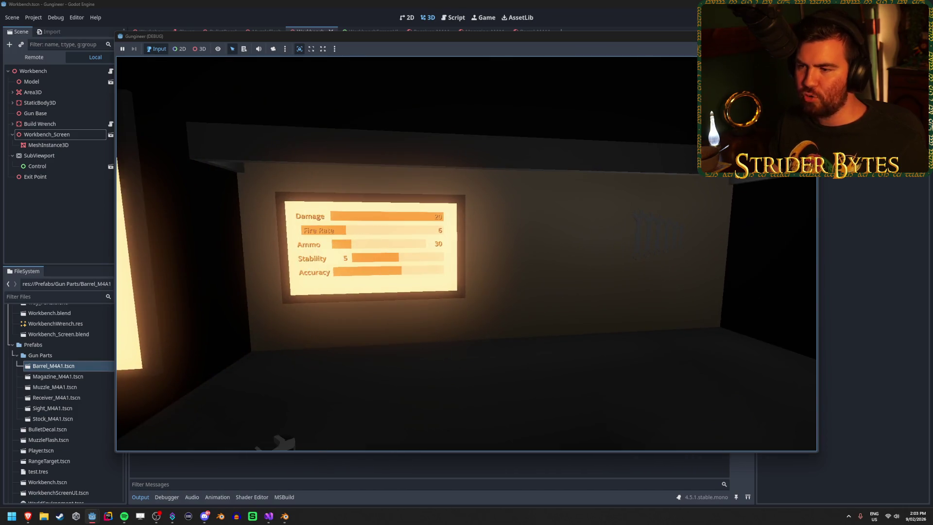
pyautogui.press('w')
pyautogui.press('F8')
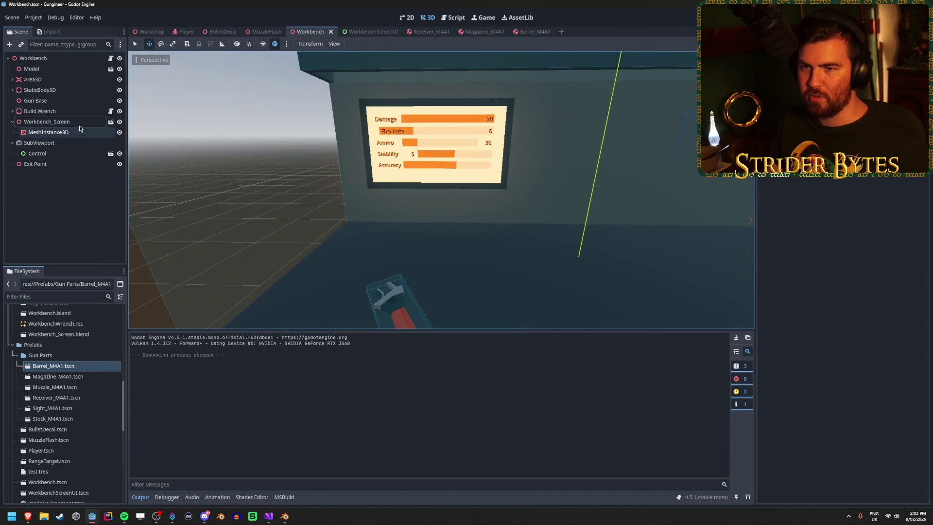
pyautogui.click(151, 32)
# Toggle the Workshop spotlights off and on while facing the stats screen head-on.
pyautogui.click(116, 122)
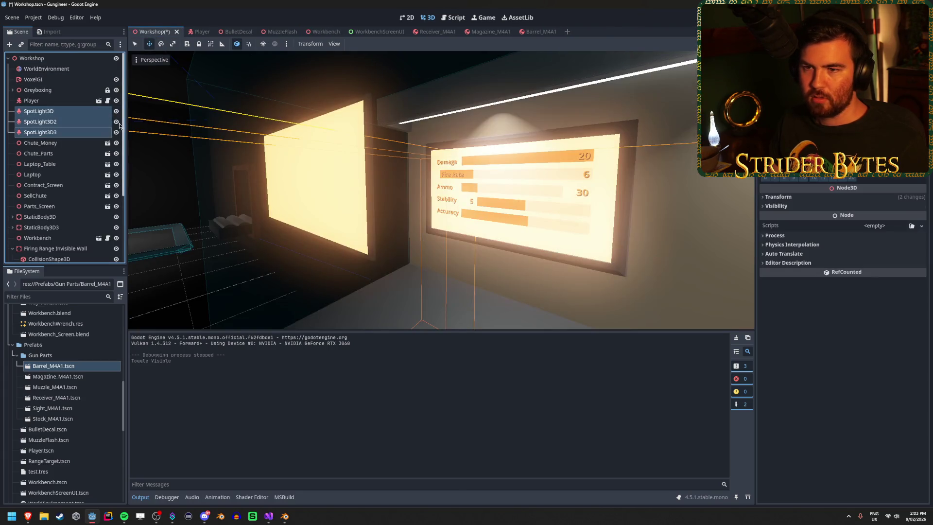
pyautogui.moveTo(441, 199); pyautogui.dragTo(359, 196)
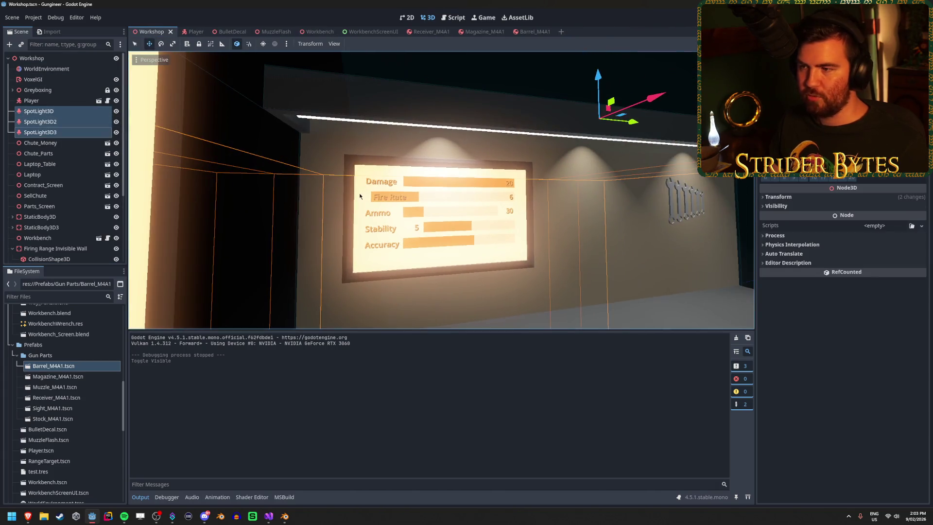
pyautogui.click(116, 121)
pyautogui.click(116, 121)
# Hide SpotLight3D2, save the Workshop scene and run the game.
pyautogui.click(81, 111)
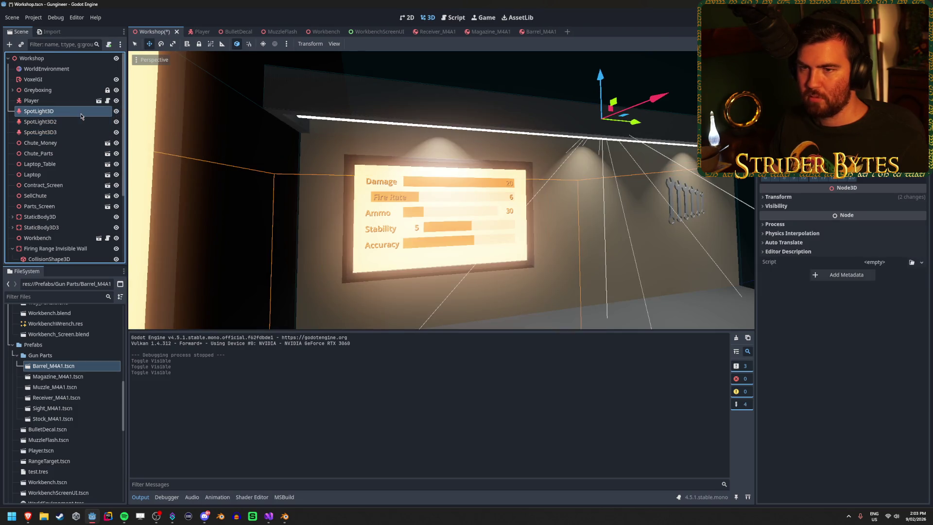
pyautogui.click(82, 122)
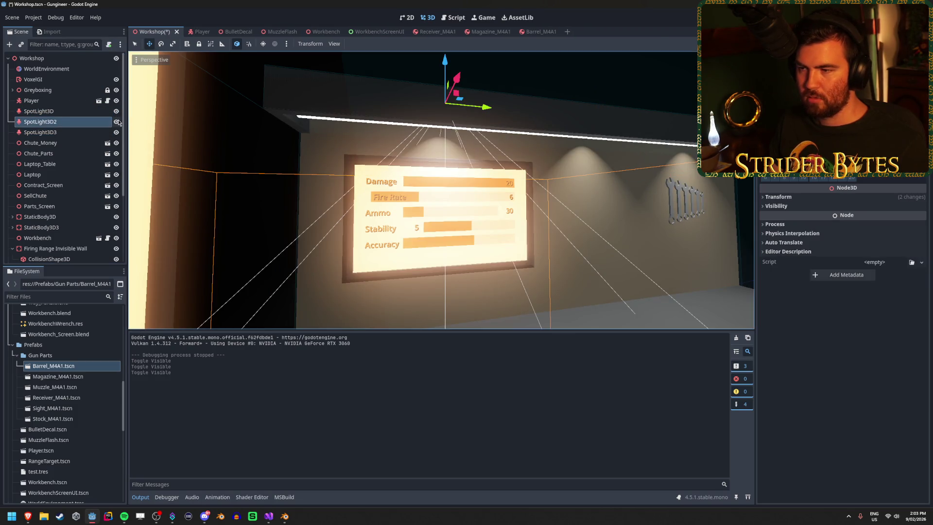
pyautogui.click(116, 121)
pyautogui.hotkey('ctrl', 's')
pyautogui.press('F5')
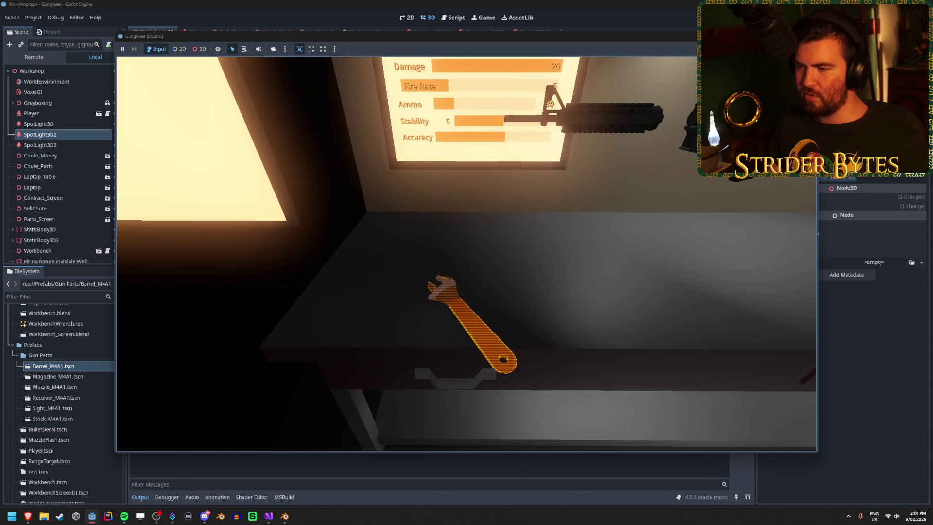
# Stop the game, then tilt Workbench_Screen back and lower it onto the bench top before running again.
pyautogui.press('F8')
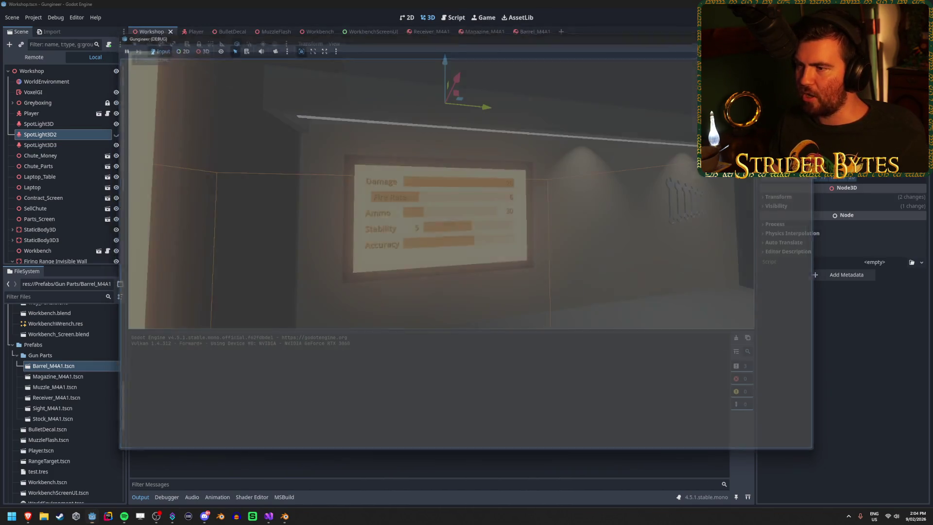
pyautogui.click(318, 31)
pyautogui.moveTo(462, 138)
pyautogui.mouseDown()
pyautogui.moveTo(419, 178)
pyautogui.moveTo(508, 160)
pyautogui.moveTo(466, 126)
pyautogui.moveTo(360, 207)
pyautogui.moveTo(364, 235)
pyautogui.mouseUp()
pyautogui.press('e')
pyautogui.press('w')
pyautogui.moveTo(461, 146)
pyautogui.mouseDown()
pyautogui.moveTo(457, 218)
pyautogui.moveTo(459, 201)
pyautogui.mouseUp()
pyautogui.moveTo(505, 237); pyautogui.dragTo(469, 232)
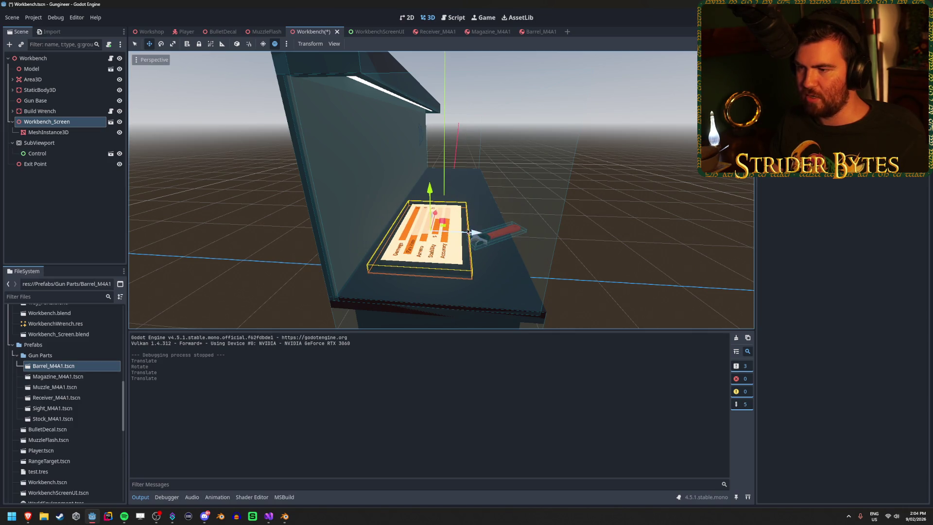
pyautogui.press('F5')
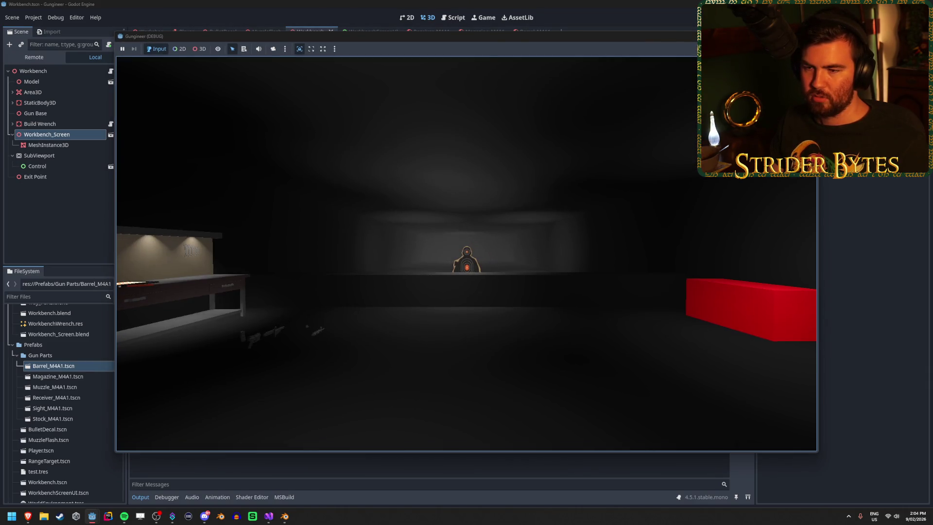
# Stop the test run, undo the screen's moves and rotation, and save the Workbench scene.
pyautogui.press('e')
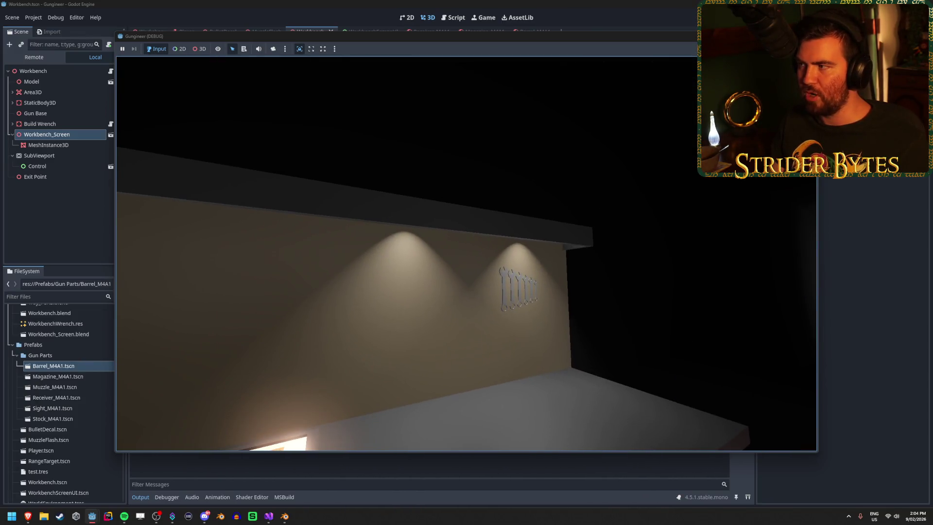
pyautogui.press('F8')
pyautogui.hotkey('ctrl', 'z')
pyautogui.hotkey('ctrl', 'z')
pyautogui.hotkey('ctrl', 'z')
pyautogui.hotkey('ctrl', 's')
pyautogui.click(243, 266)
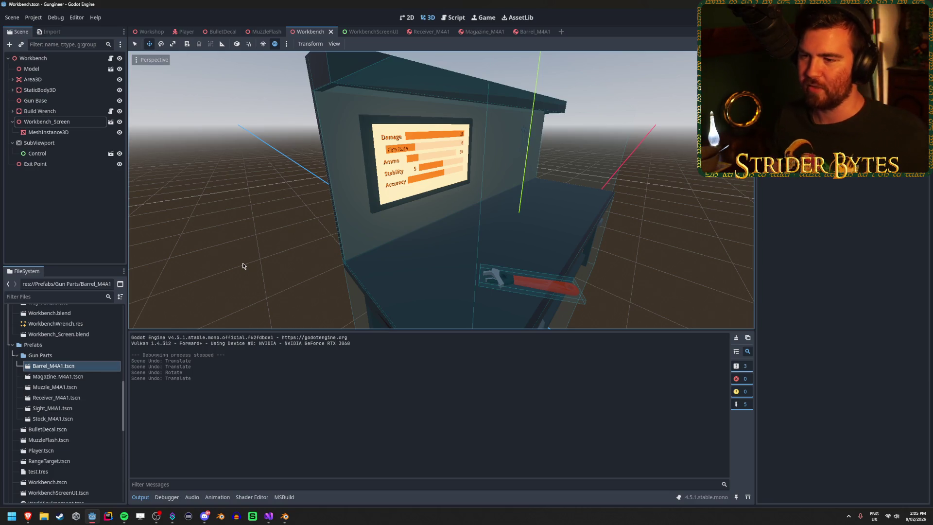
pyautogui.moveTo(399, 181); pyautogui.dragTo(347, 201)
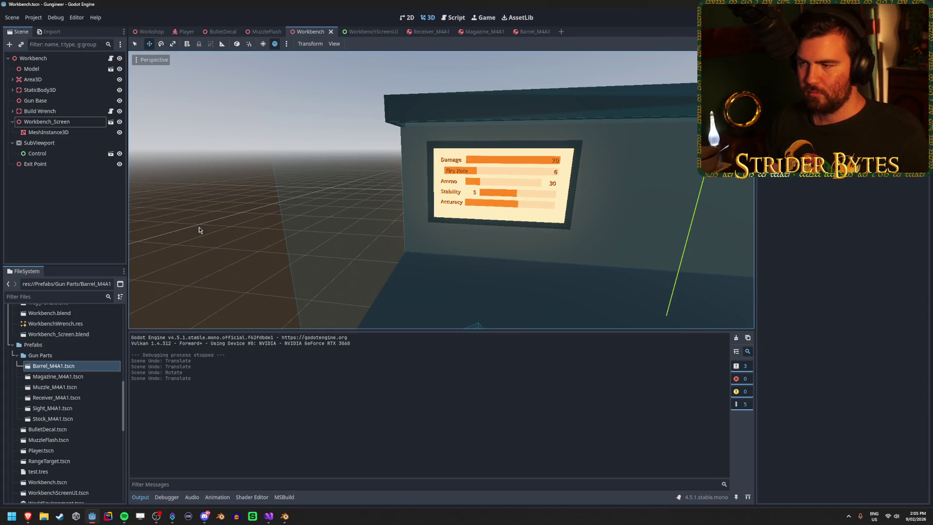
pyautogui.moveTo(204, 227); pyautogui.dragTo(205, 226)
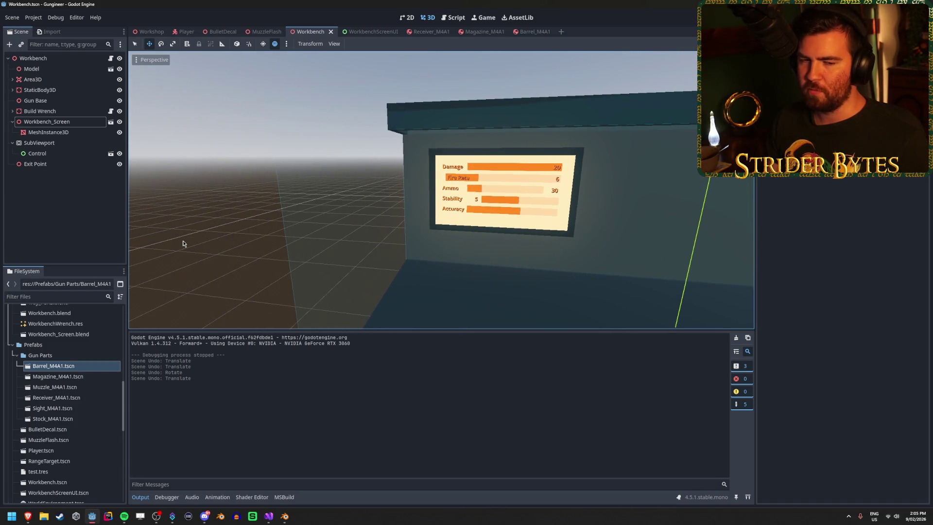
pyautogui.press('f')
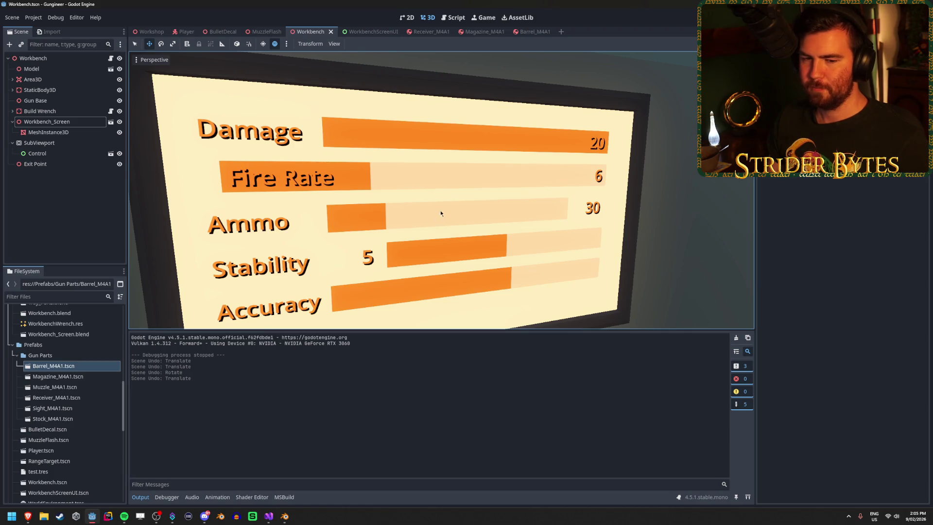
pyautogui.moveTo(445, 195); pyautogui.dragTo(427, 194)
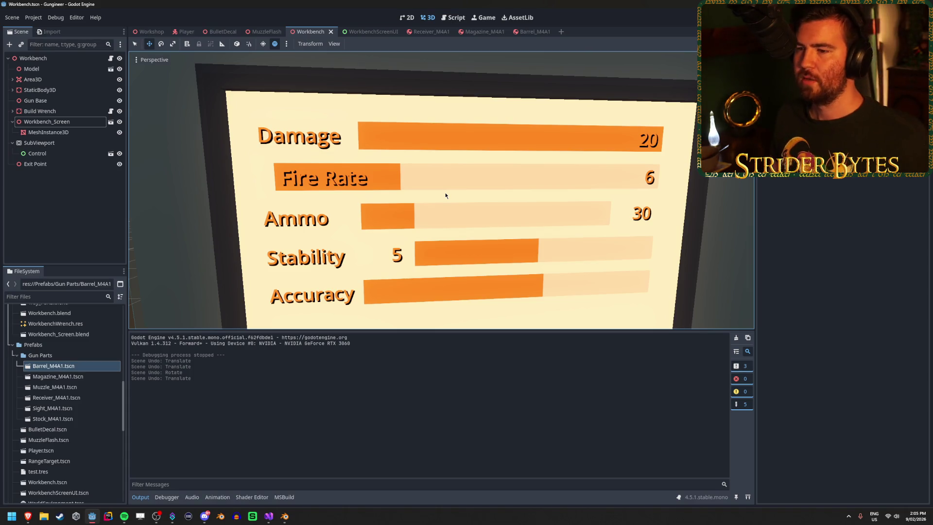
pyautogui.scroll(-3, 441, 190)
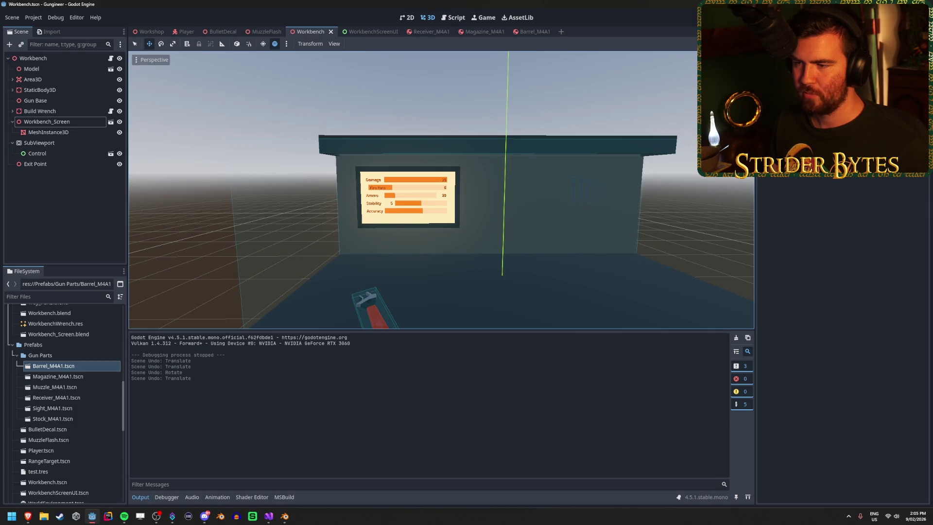
pyautogui.scroll(5, 401, 217)
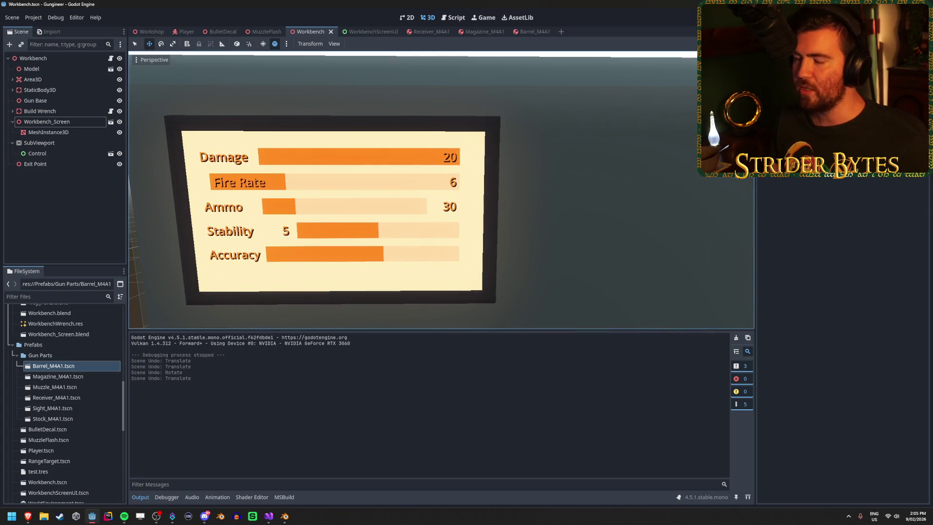
pyautogui.scroll(-5, 337, 203)
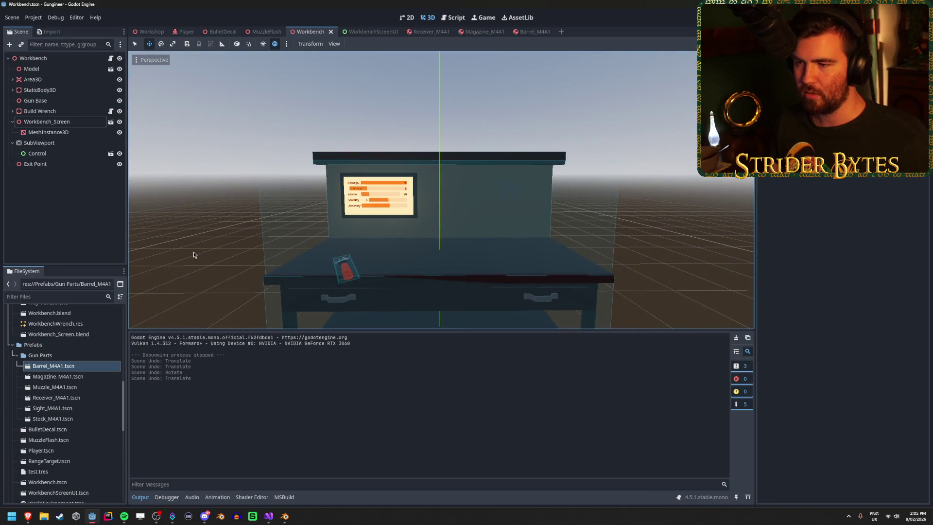
pyautogui.scroll(5, 193, 254)
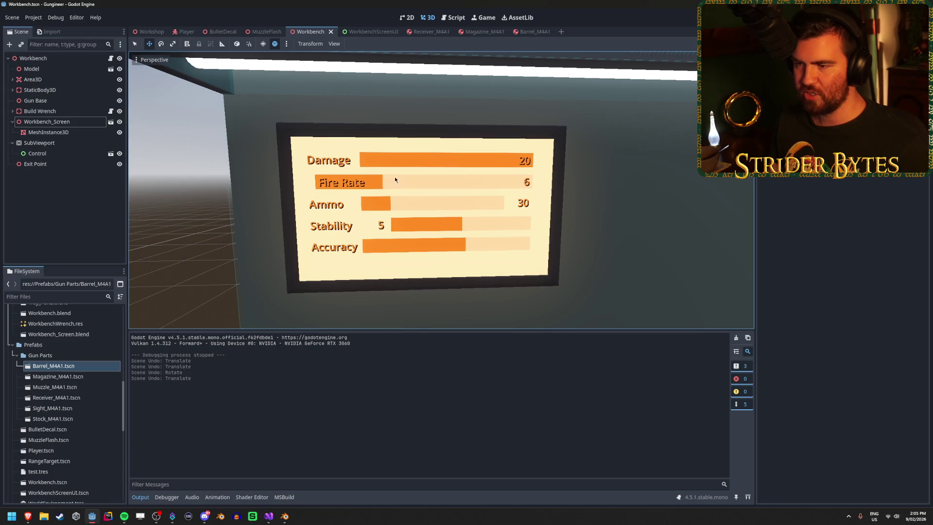
pyautogui.scroll(3, 393, 235)
# Hide ProgressBar5 (Accuracy) in WorkbenchScreenUI, then go back to the Workbench scene.
pyautogui.click(368, 32)
pyautogui.click(40, 206)
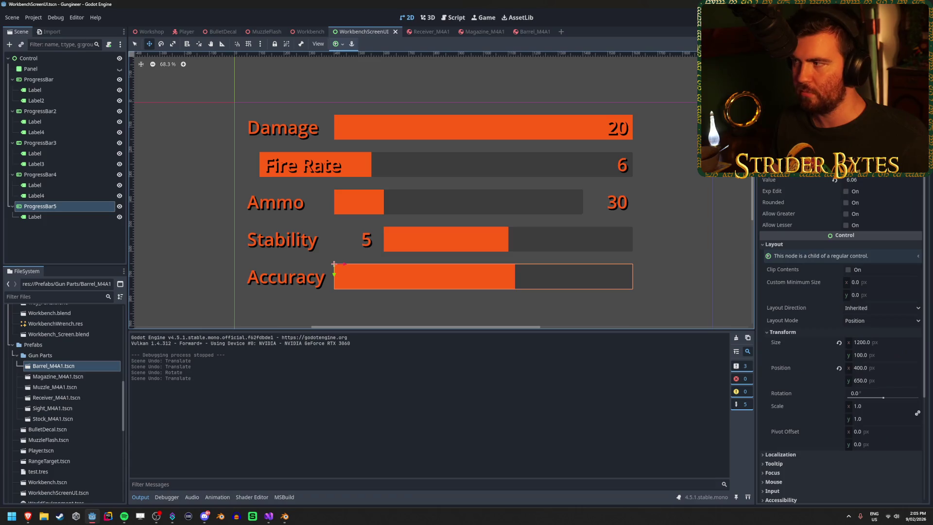
pyautogui.click(119, 205)
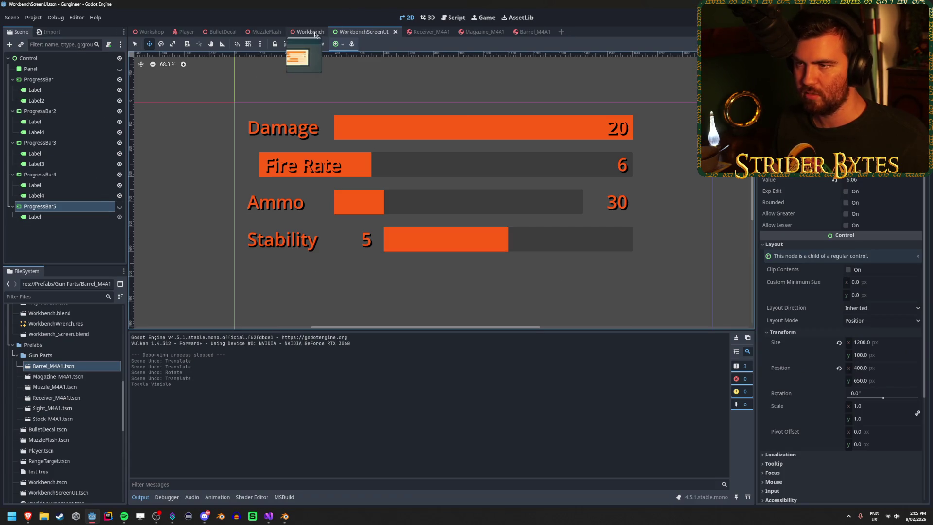
pyautogui.click(311, 31)
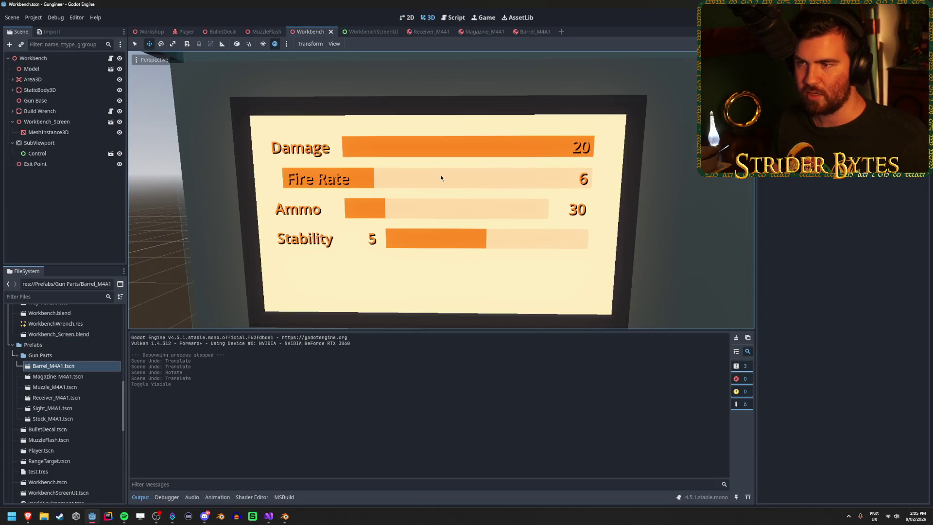
pyautogui.click(33, 18)
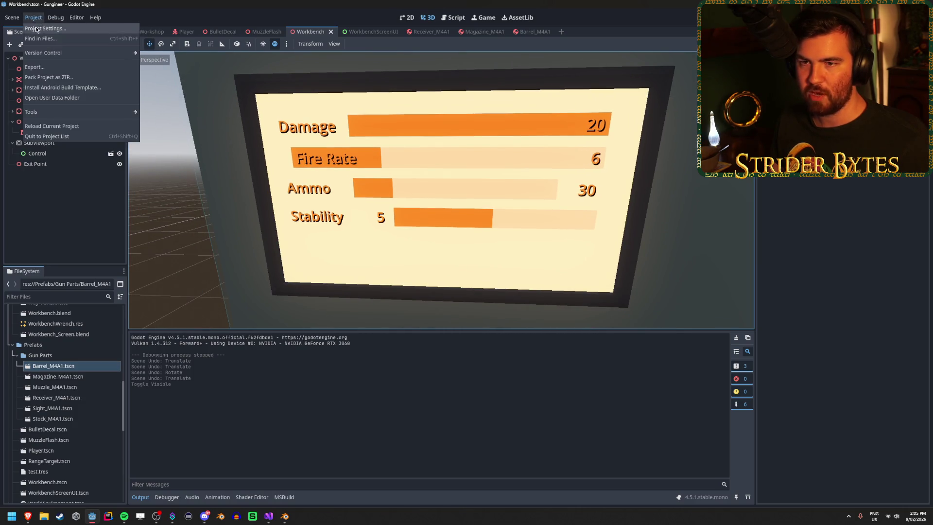
# Set the viewport to 2560×1440 with Exclusive Fullscreen window mode, then run the game.
pyautogui.click(35, 28)
pyautogui.click(529, 180)
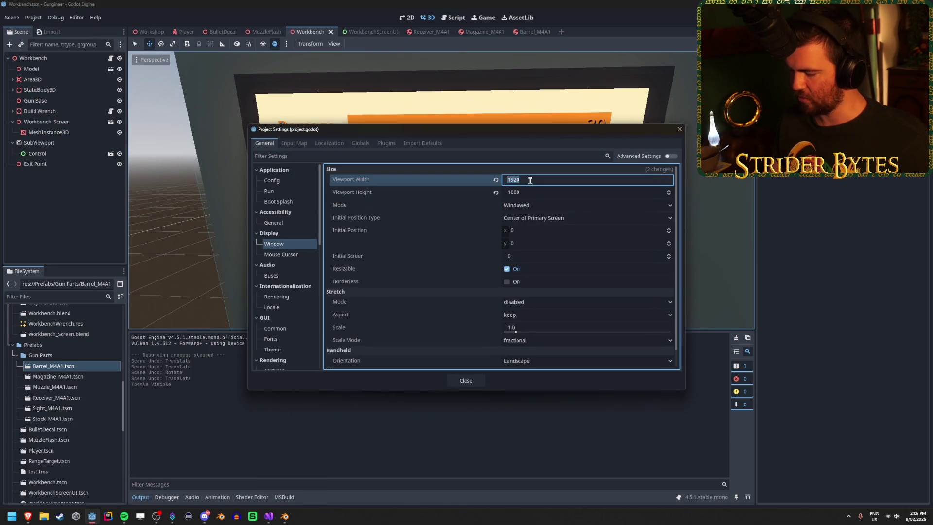
pyautogui.press('Tab')
pyautogui.write('1')
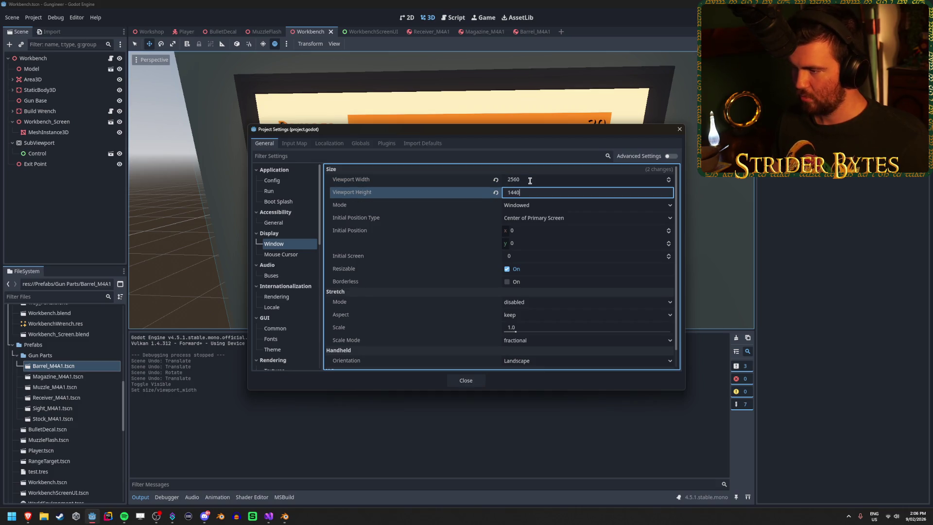
pyautogui.click(534, 205)
pyautogui.click(537, 258)
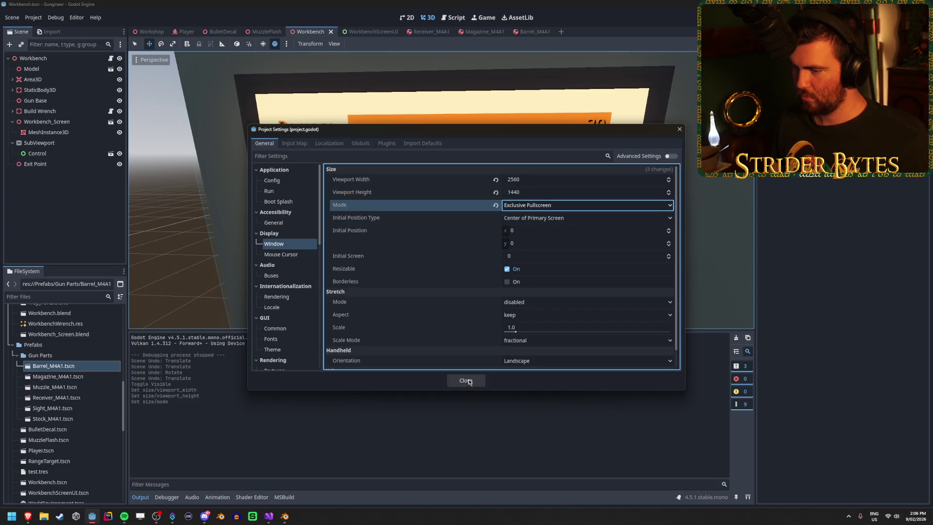
pyautogui.click(465, 380)
pyautogui.press('F5')
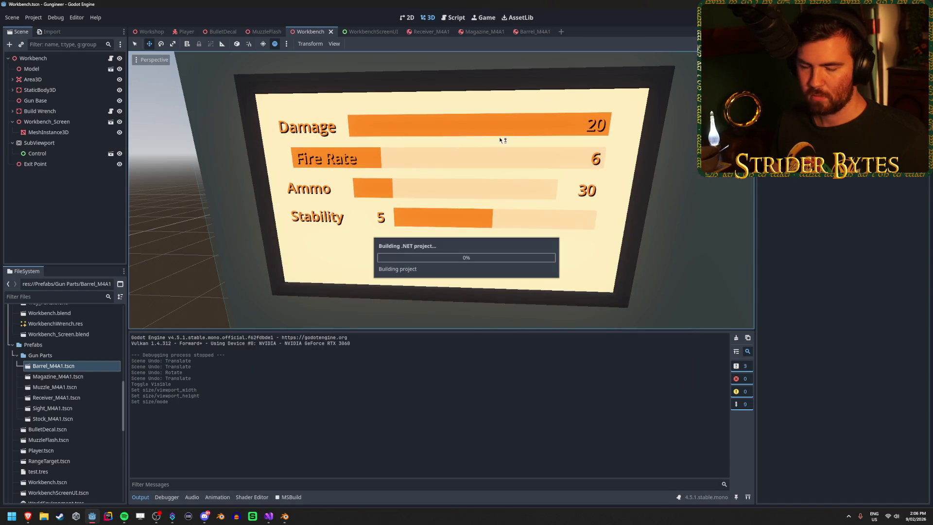
pyautogui.press('w')
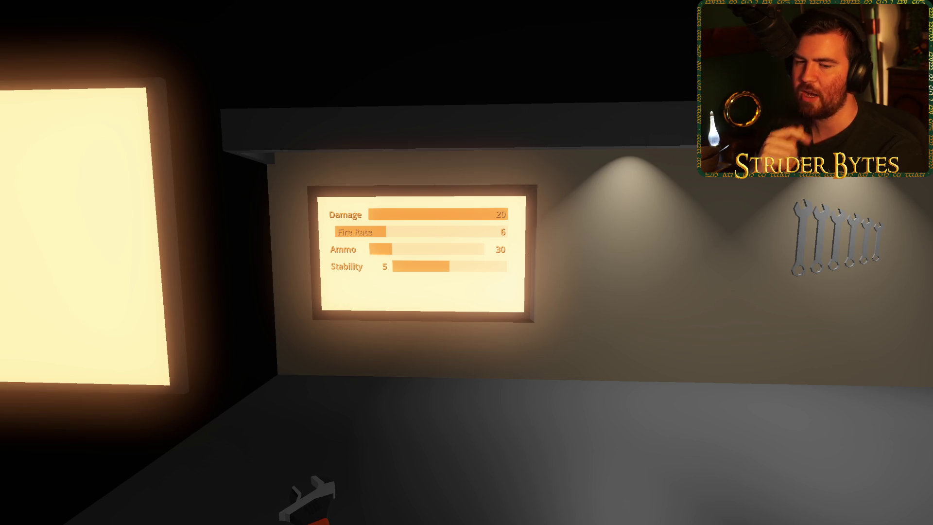
pyautogui.press('d')
pyautogui.press('a')
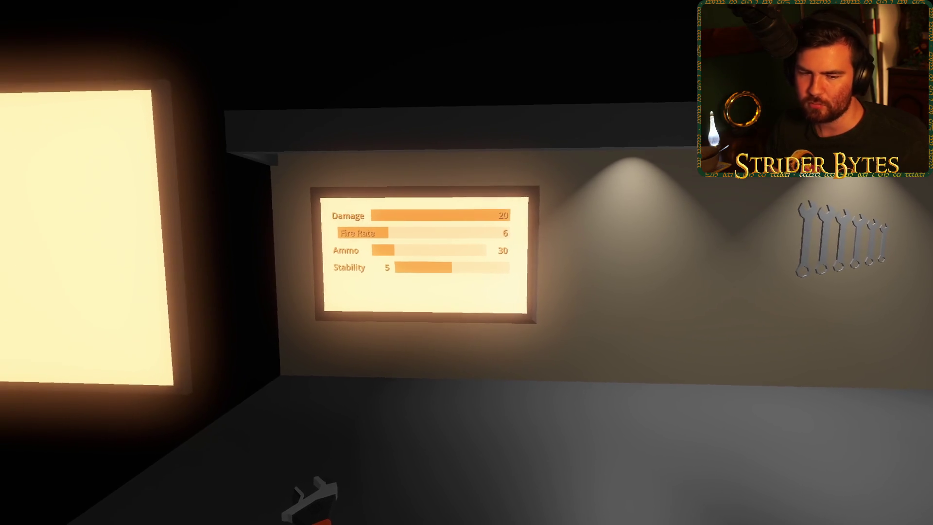
pyautogui.press('d')
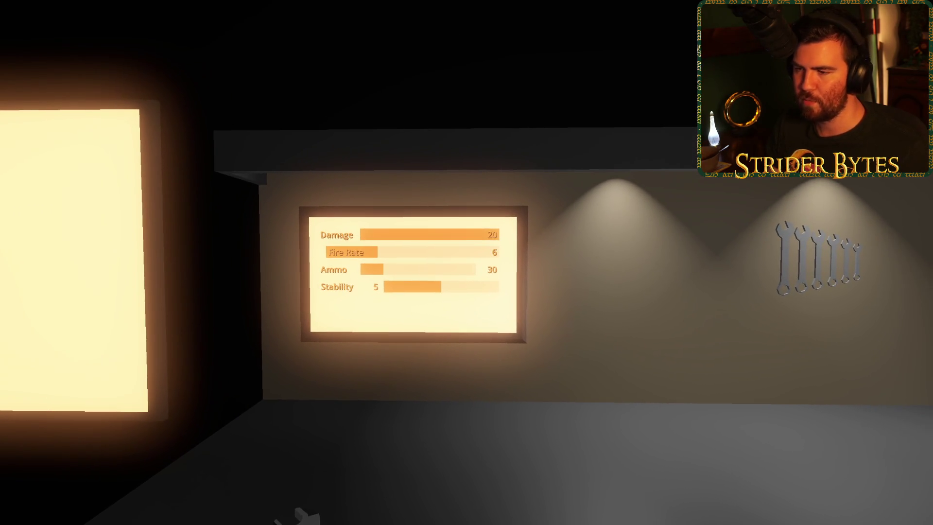
pyautogui.press('a')
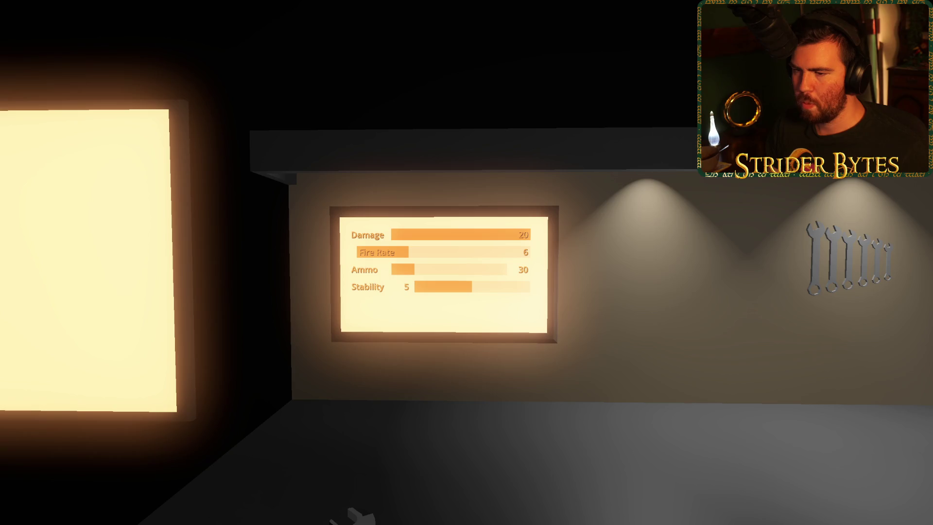
pyautogui.press('s')
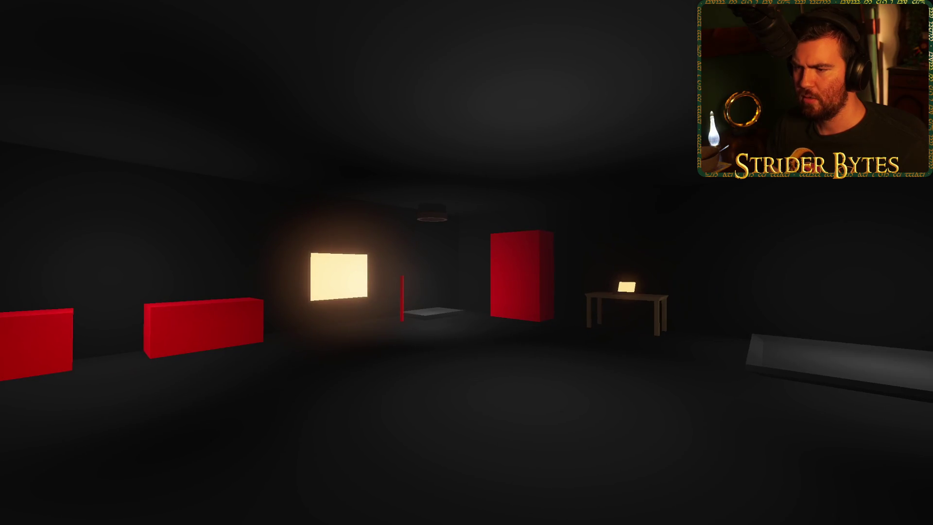
pyautogui.press('w')
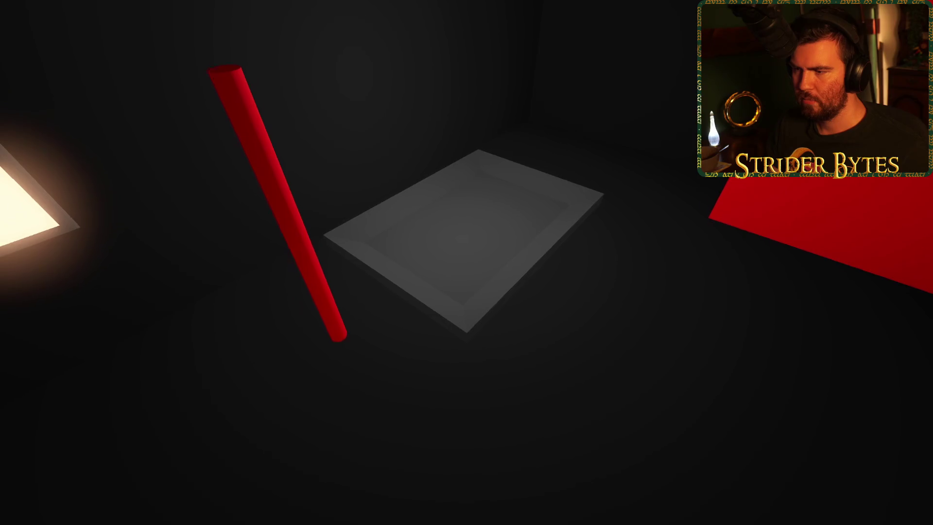
pyautogui.press('w')
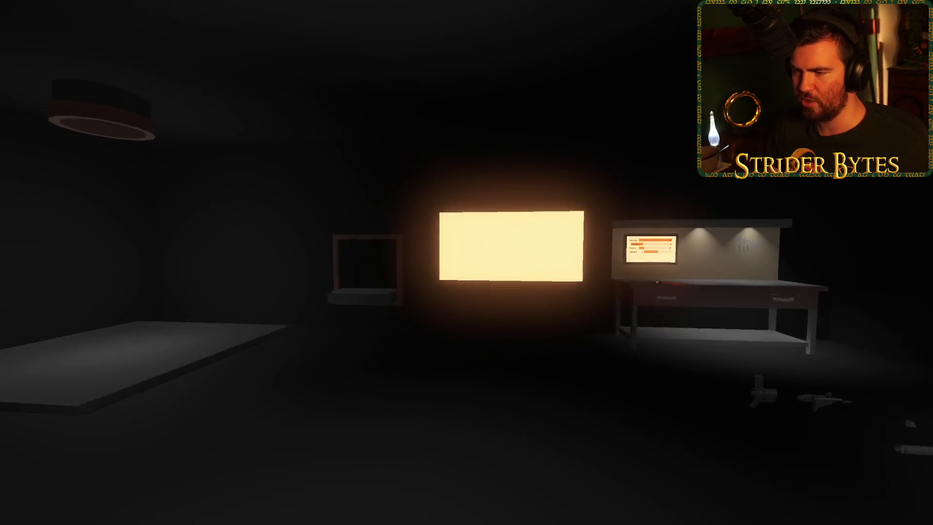
pyautogui.press('s')
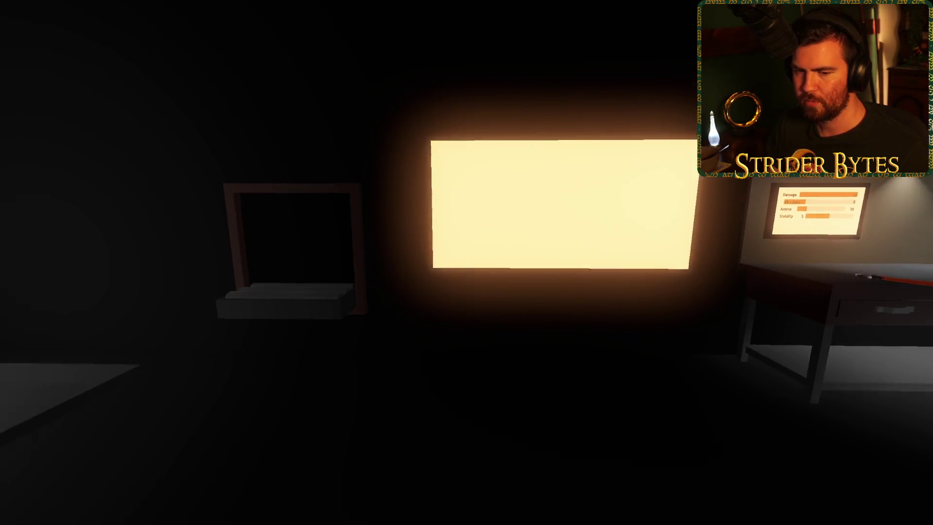
pyautogui.press('w')
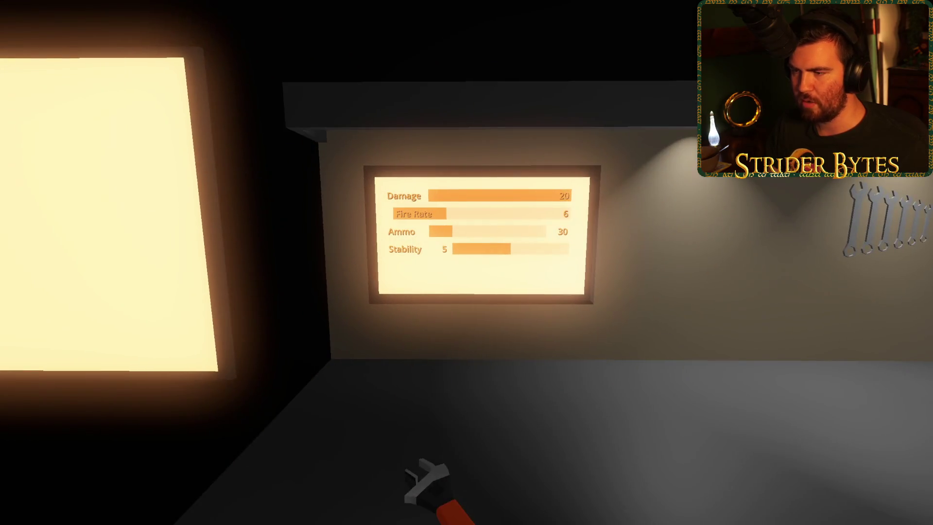
pyautogui.press('a')
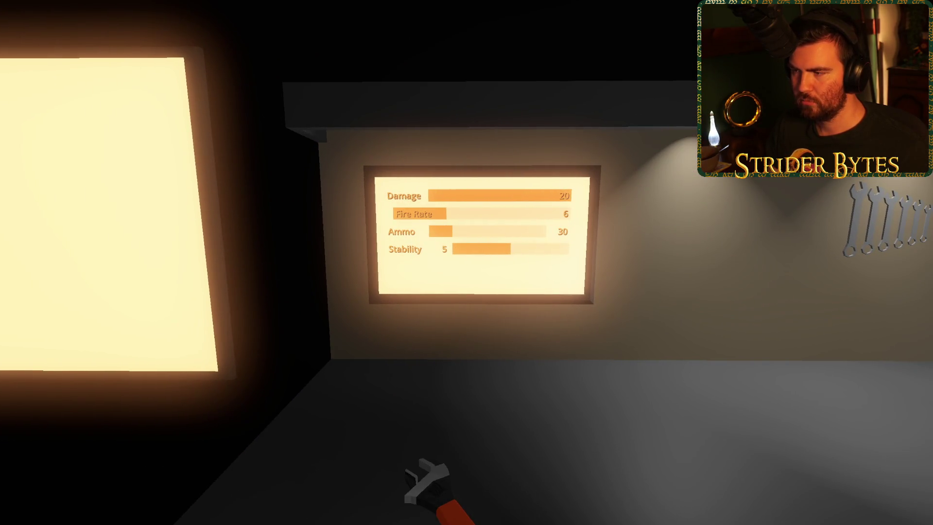
pyautogui.press('d')
# Give the Damage value label 20 its own new LabelSettings, replacing the shared ones.
pyautogui.press('F8')
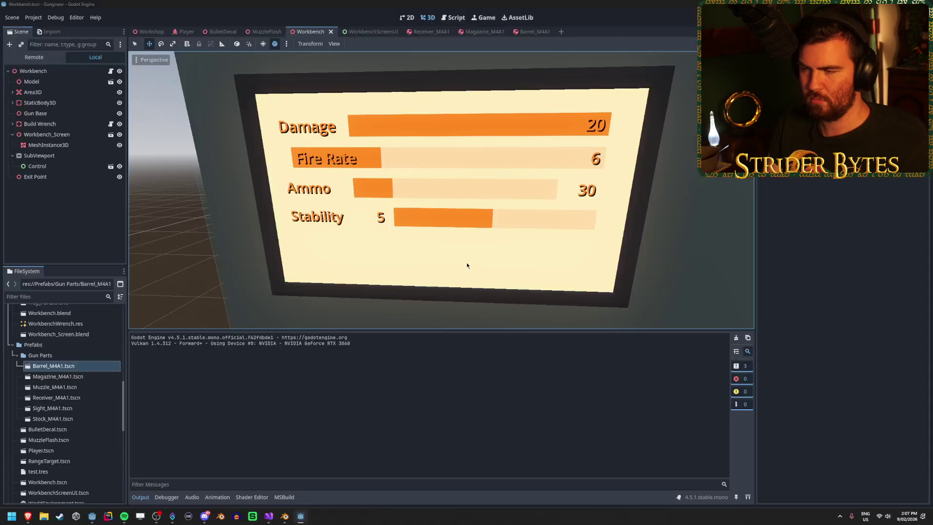
pyautogui.click(364, 31)
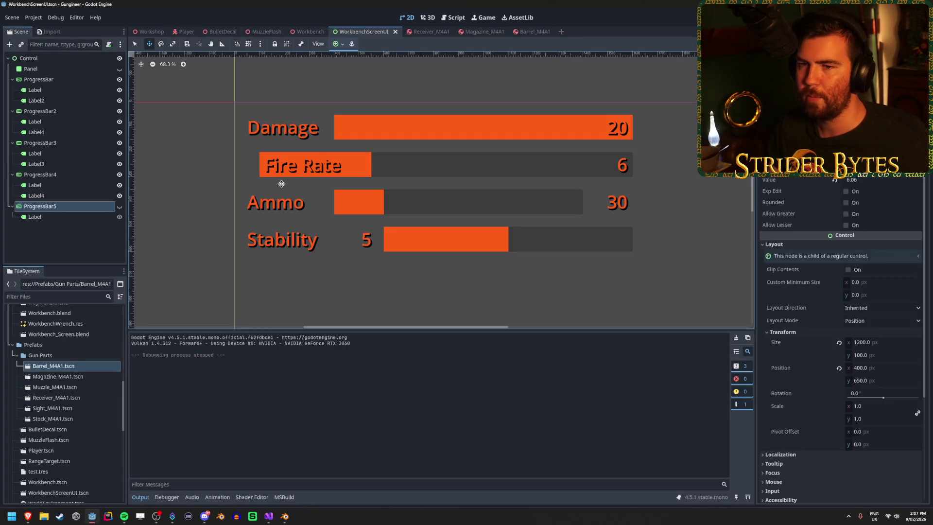
pyautogui.click(48, 100)
pyautogui.click(55, 91)
pyautogui.click(54, 101)
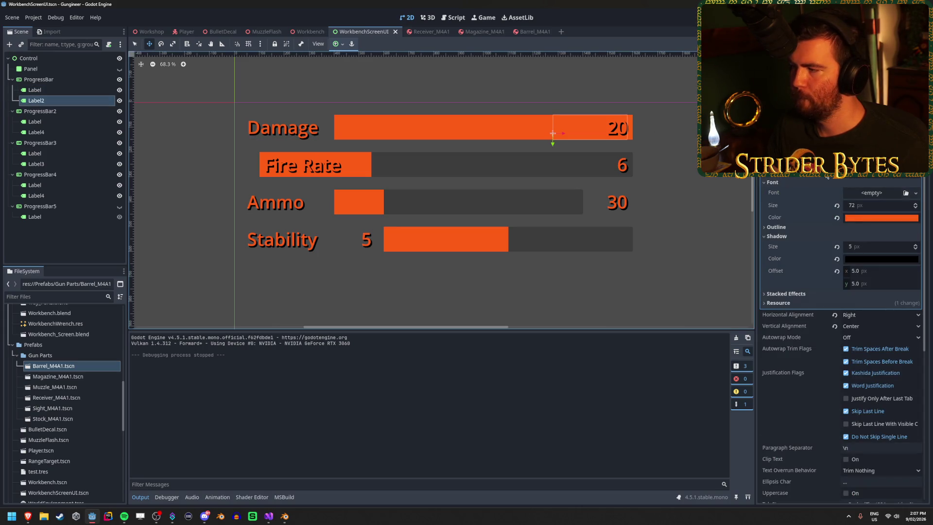
pyautogui.click(913, 173)
pyautogui.click(894, 211)
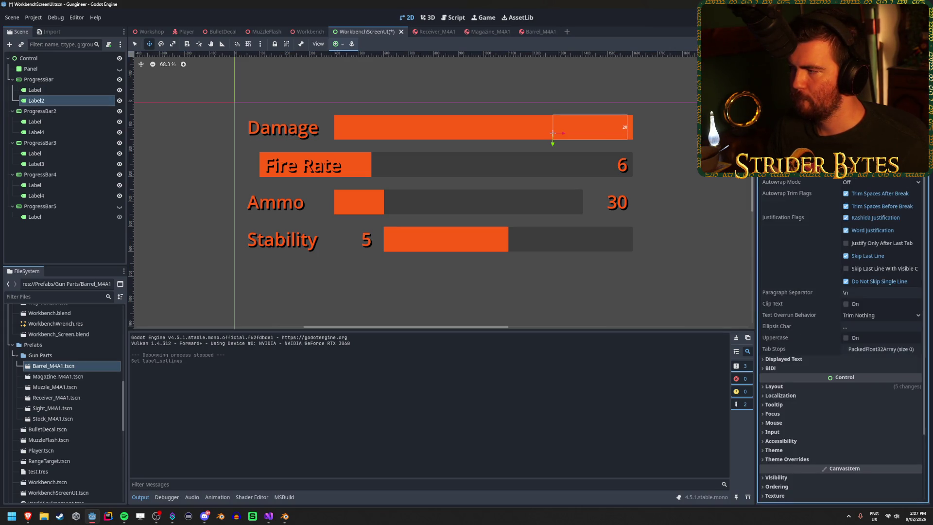
pyautogui.click(913, 173)
pyautogui.click(893, 189)
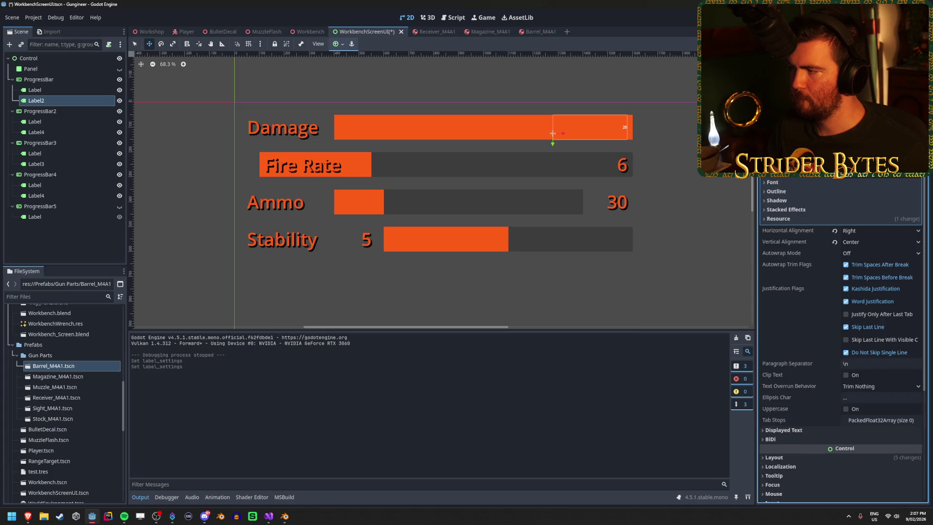
# Set the label's font size to 72.
pyautogui.click(806, 193)
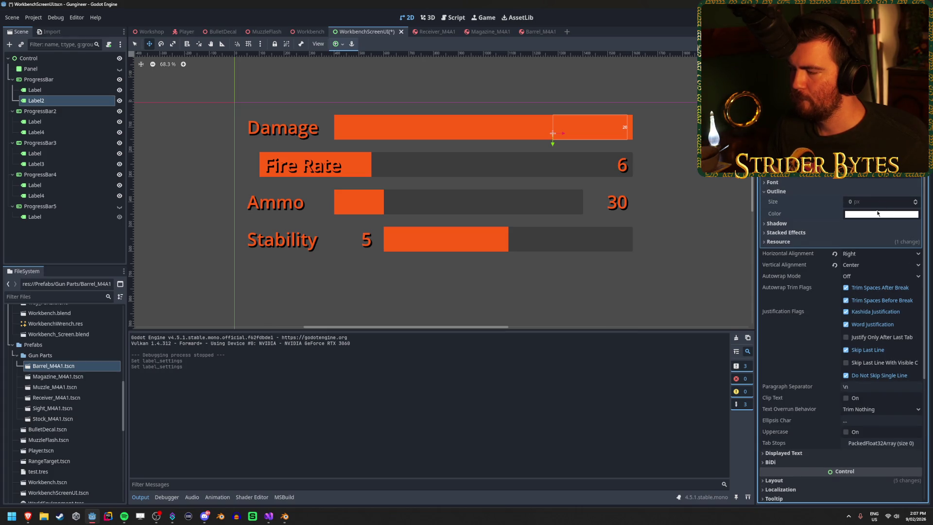
pyautogui.click(777, 224)
pyautogui.click(878, 237)
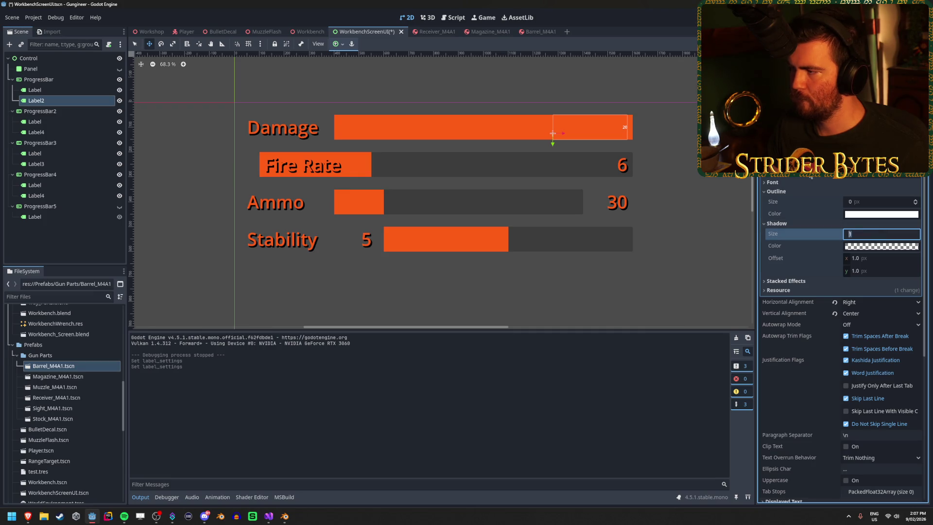
pyautogui.click(887, 182)
pyautogui.click(887, 204)
pyautogui.write('72')
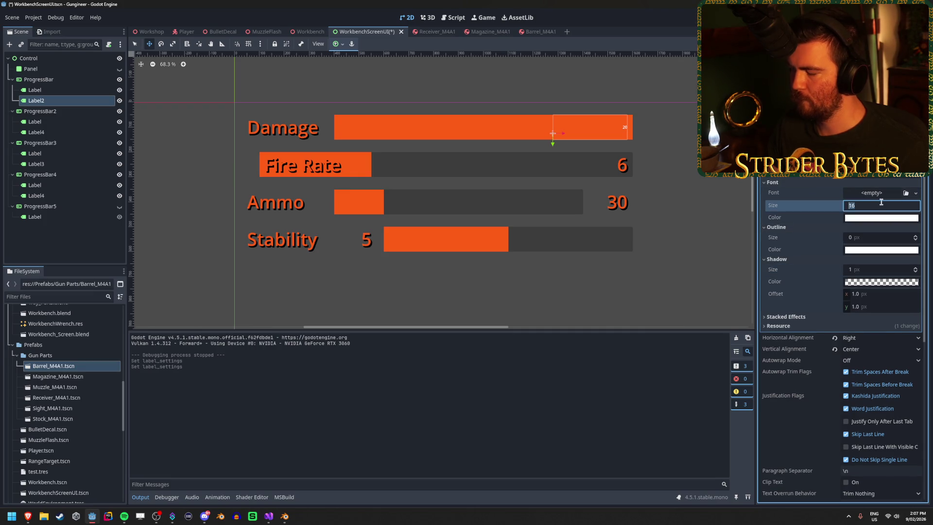
pyautogui.press('Return')
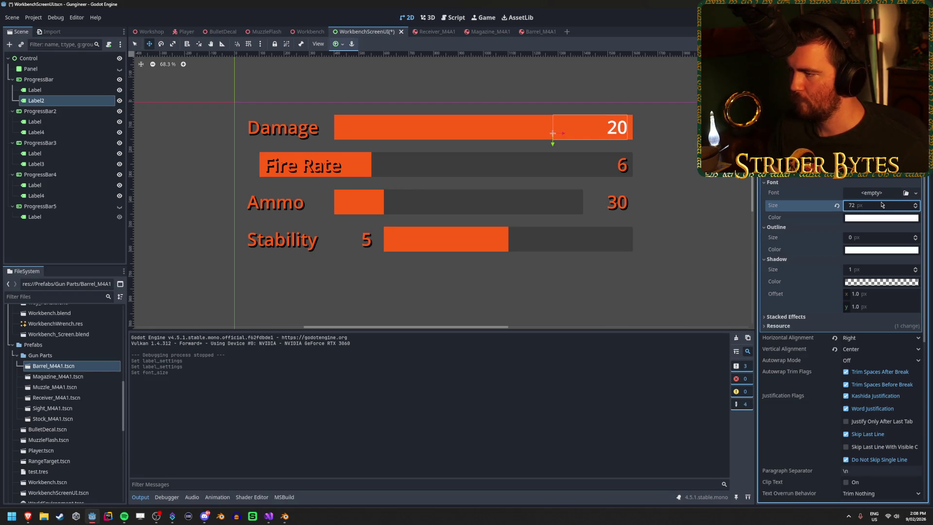
# Make the label's shadow colour opaque black #000000.
pyautogui.click(869, 269)
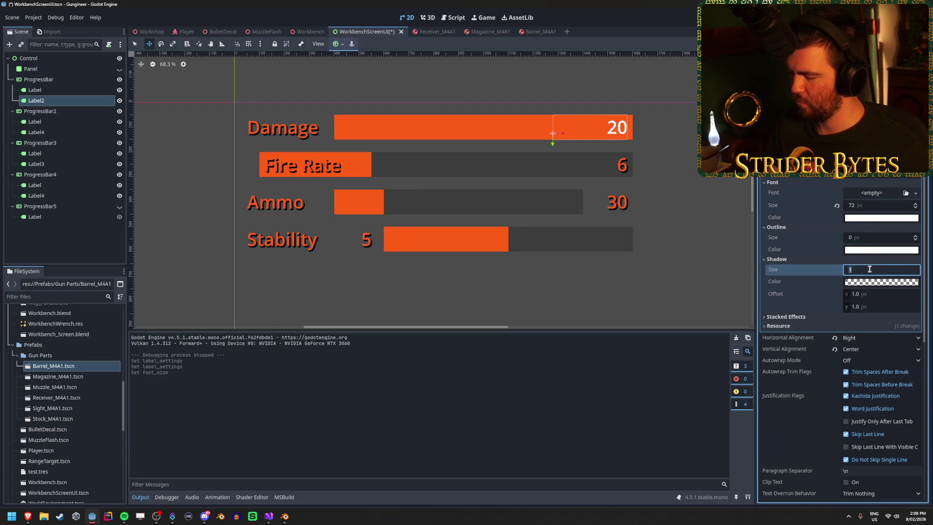
pyautogui.click(41, 124)
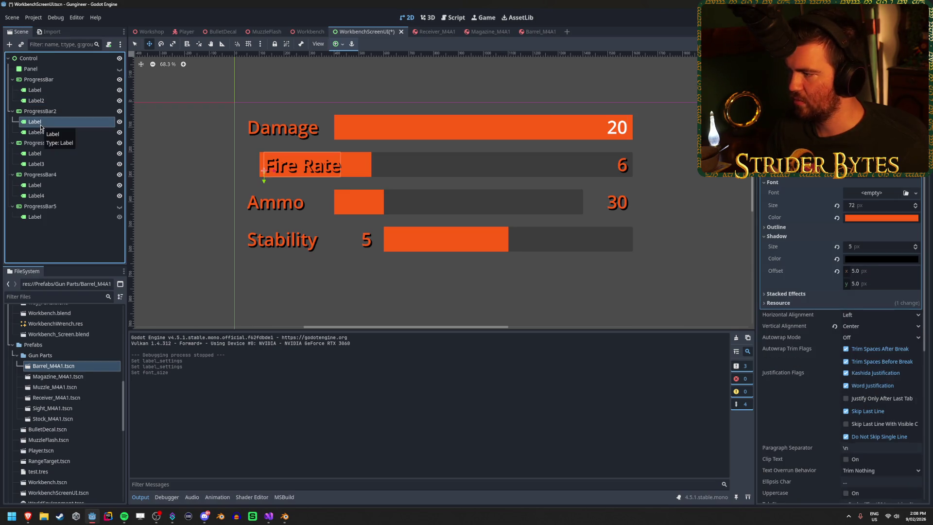
pyautogui.click(36, 100)
pyautogui.click(876, 285)
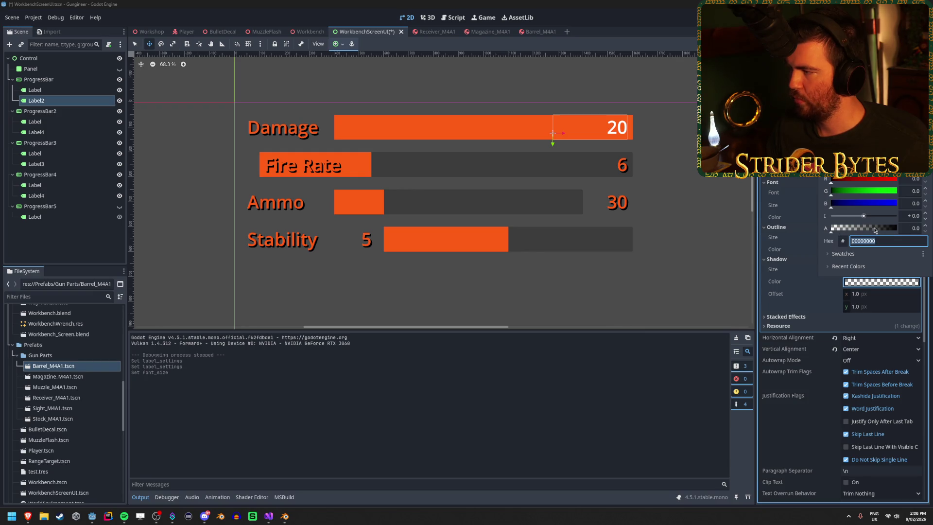
pyautogui.write('000000')
pyautogui.press('Return')
pyautogui.click(867, 270)
# Set shadow size 5 and offset 5×5, then save WorkbenchScreenUI.
pyautogui.click(867, 270)
pyautogui.write('5')
pyautogui.press('Tab')
pyautogui.write('5')
pyautogui.press('Tab')
pyautogui.write('5')
pyautogui.press('Return')
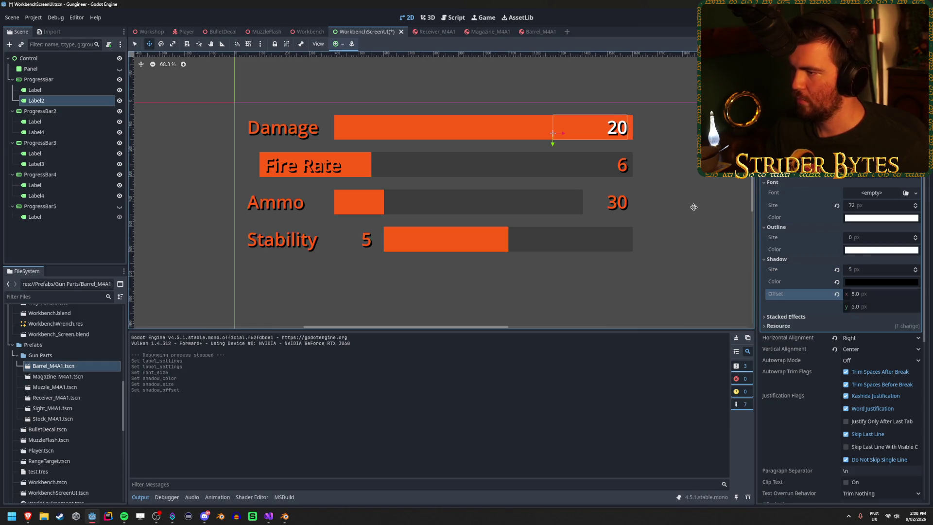
pyautogui.hotkey('ctrl', 's')
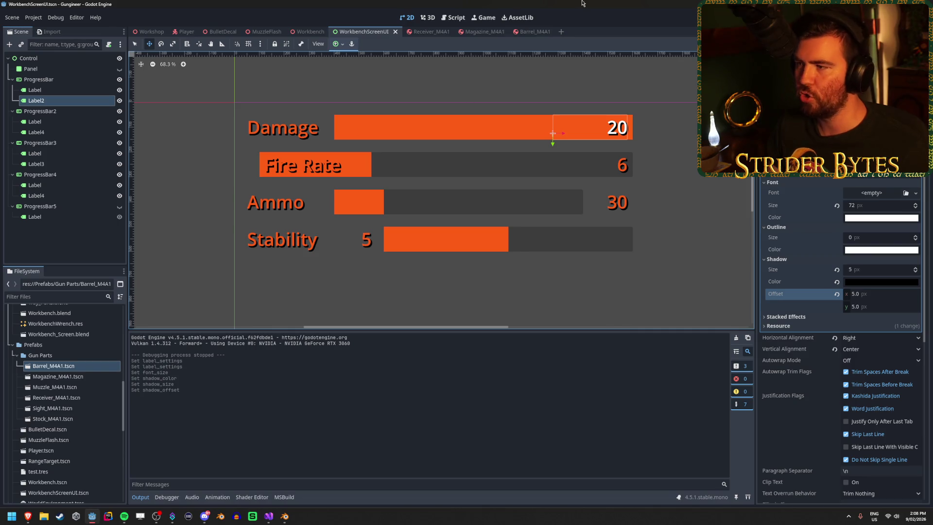
# Run the game, step back to view the shadowed Damage value 20, then stop.
pyautogui.press('F5')
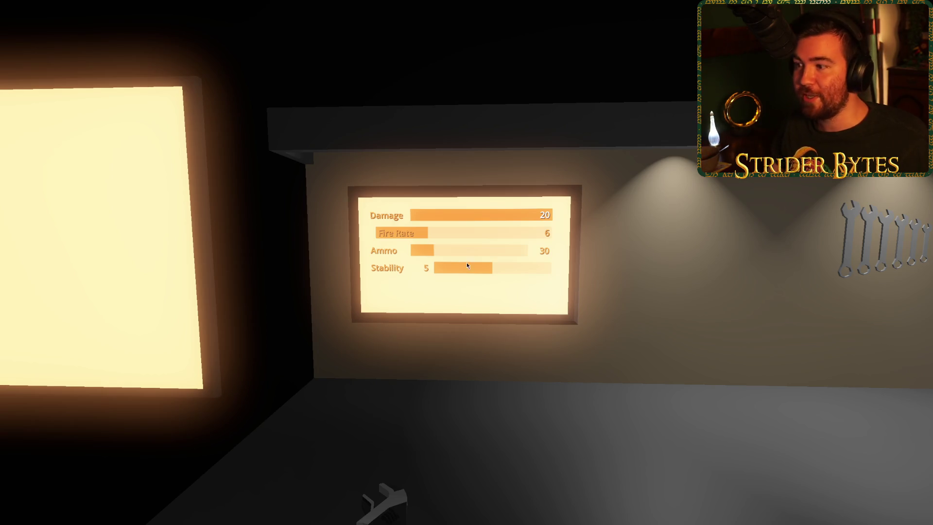
pyautogui.press('s')
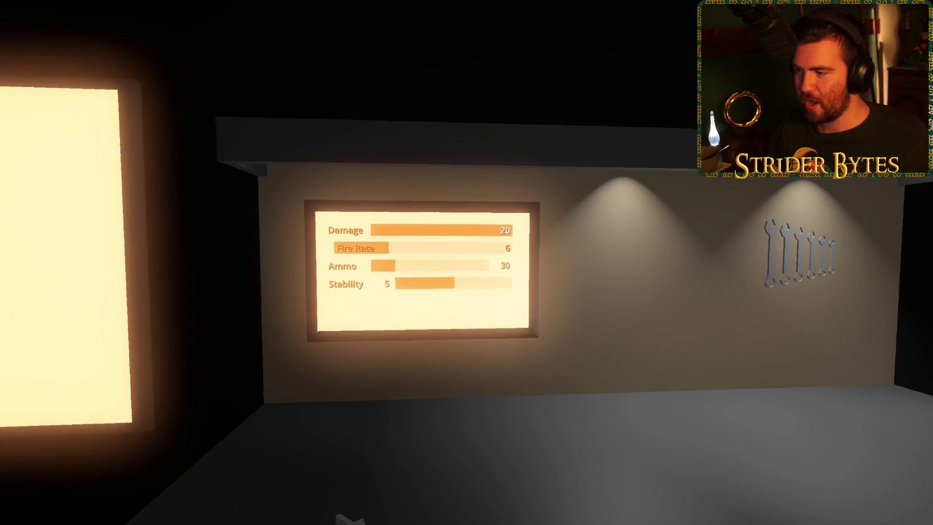
pyautogui.press('s')
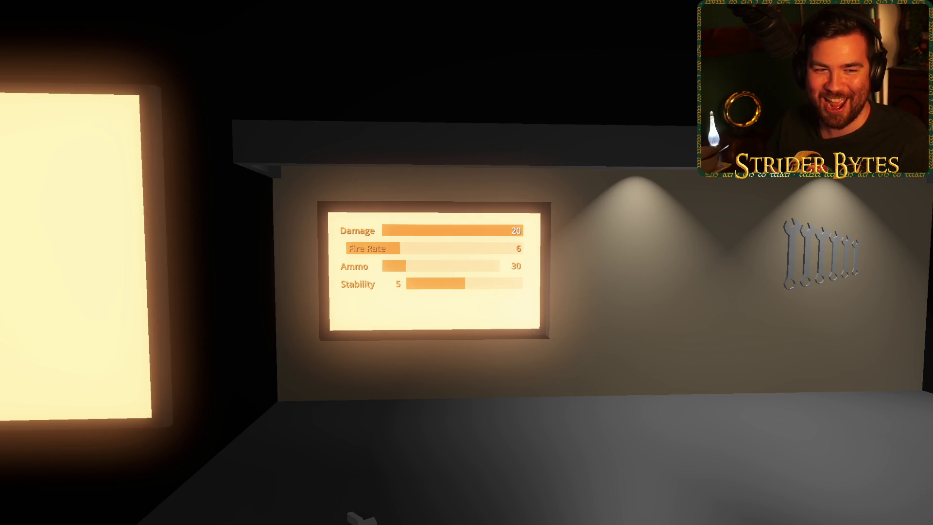
pyautogui.press('d')
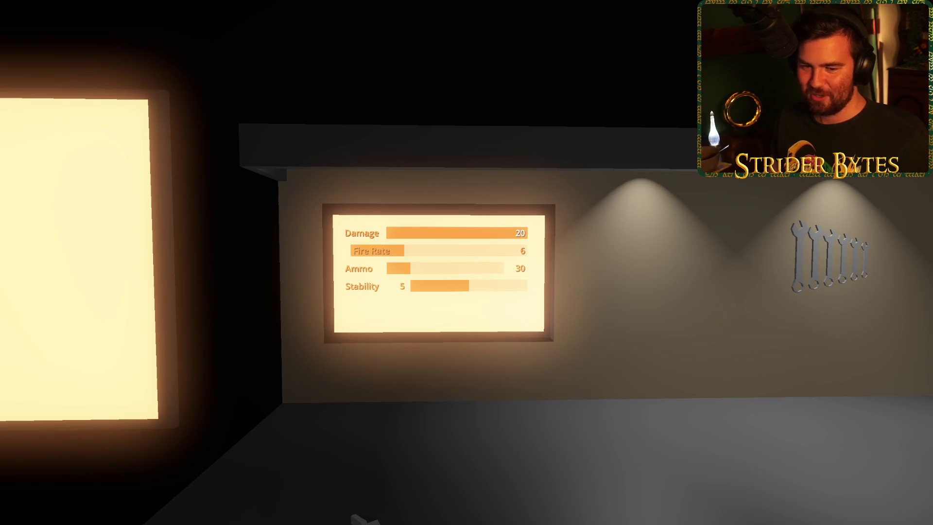
pyautogui.press('F8')
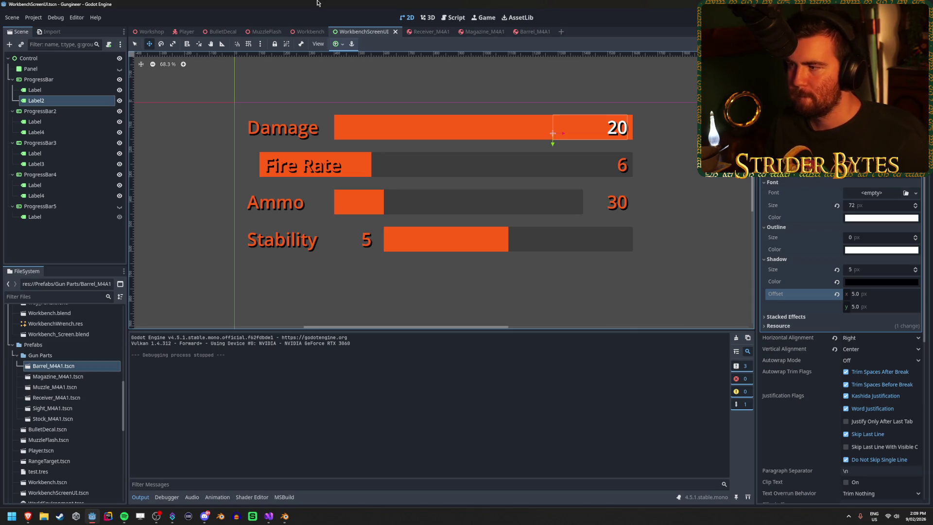
# Select the Damage ProgressBar node in the Scene tree.
pyautogui.click(64, 238)
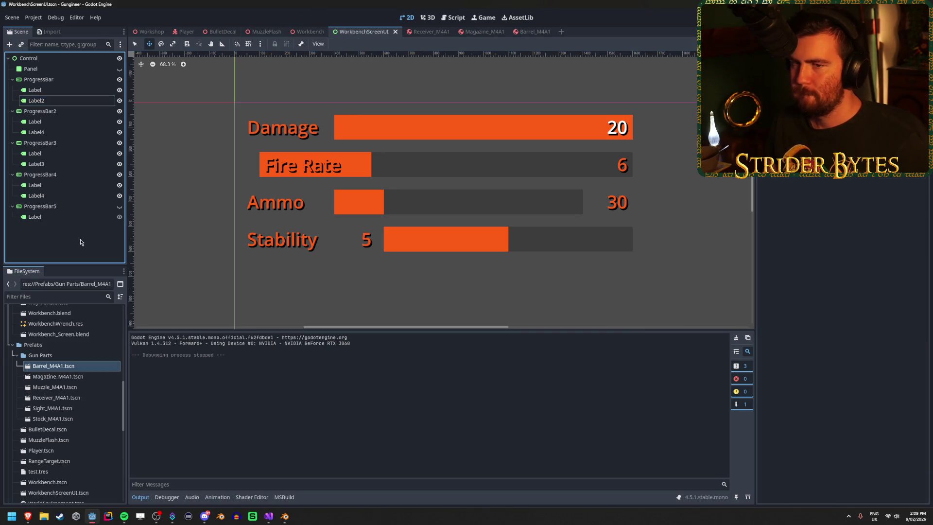
pyautogui.click(94, 89)
pyautogui.scroll(6, 818, 214)
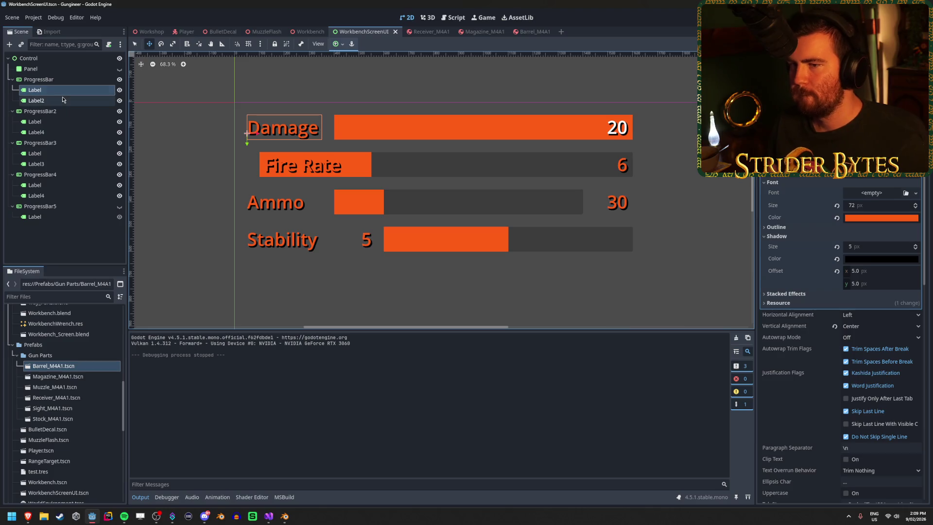
pyautogui.click(49, 111)
pyautogui.click(58, 80)
pyautogui.scroll(1, 233, 146)
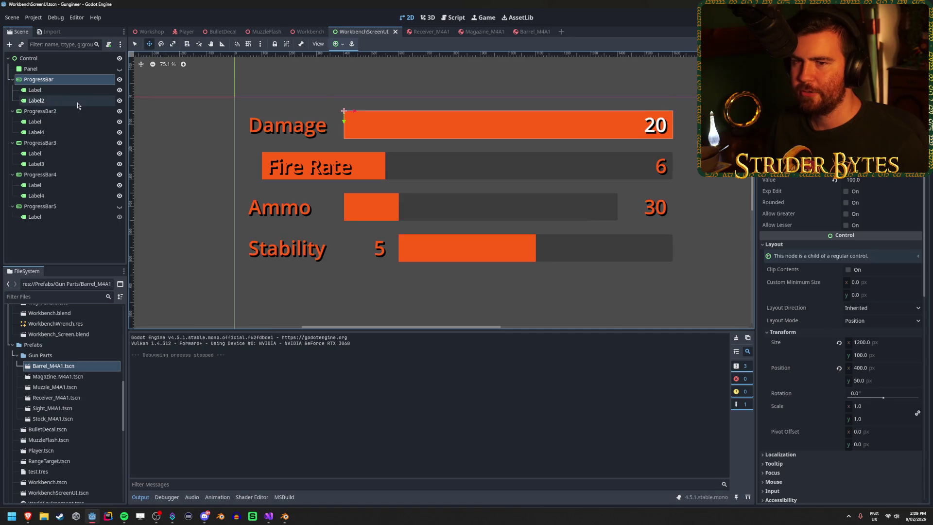
pyautogui.scroll(1, 354, 199)
pyautogui.scroll(-1, 544, 170)
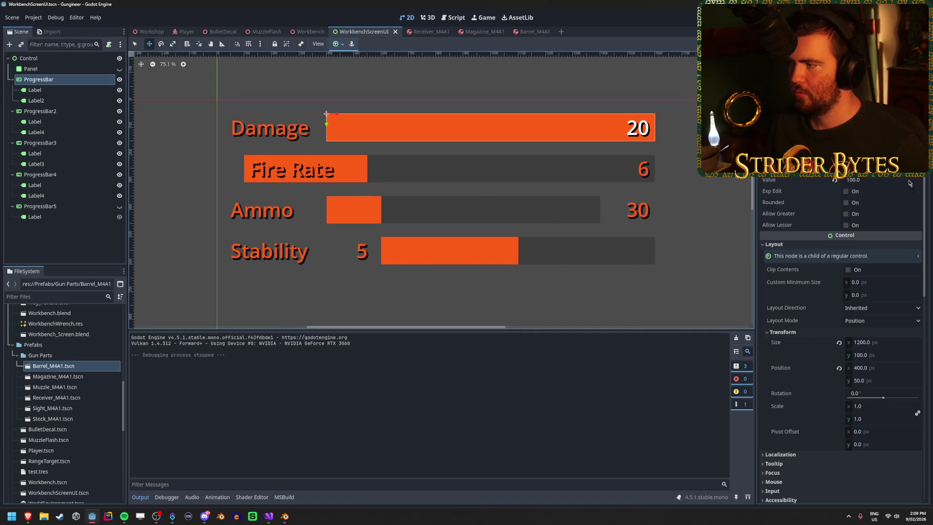
# Set the Damage bar's Value to 20, save, and run the game.
pyautogui.click(870, 180)
pyautogui.write('20')
pyautogui.press('Return')
pyautogui.hotkey('ctrl', 's')
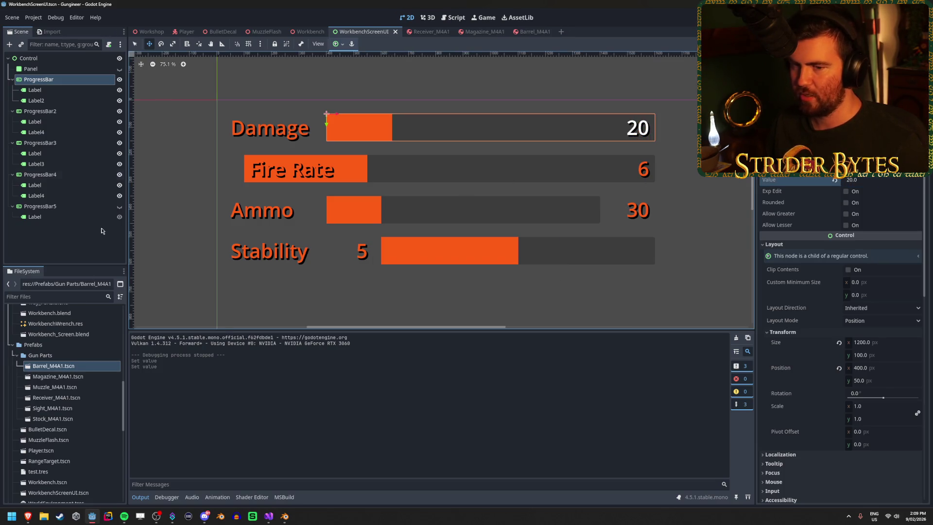
pyautogui.press('F5')
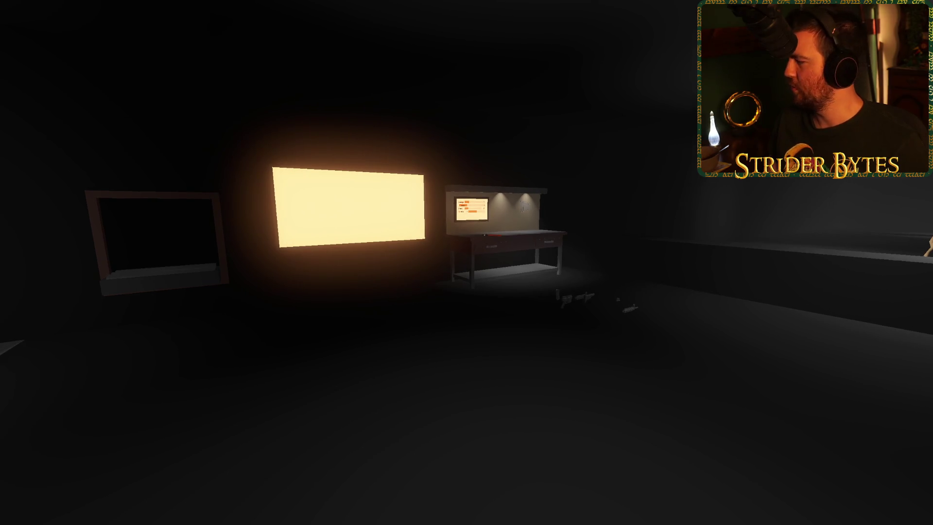
pyautogui.press('w')
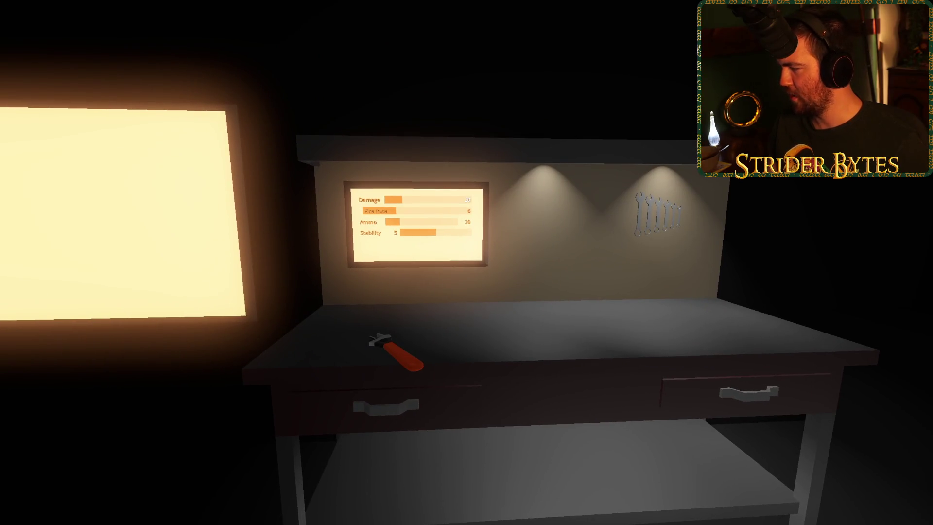
pyautogui.press('w')
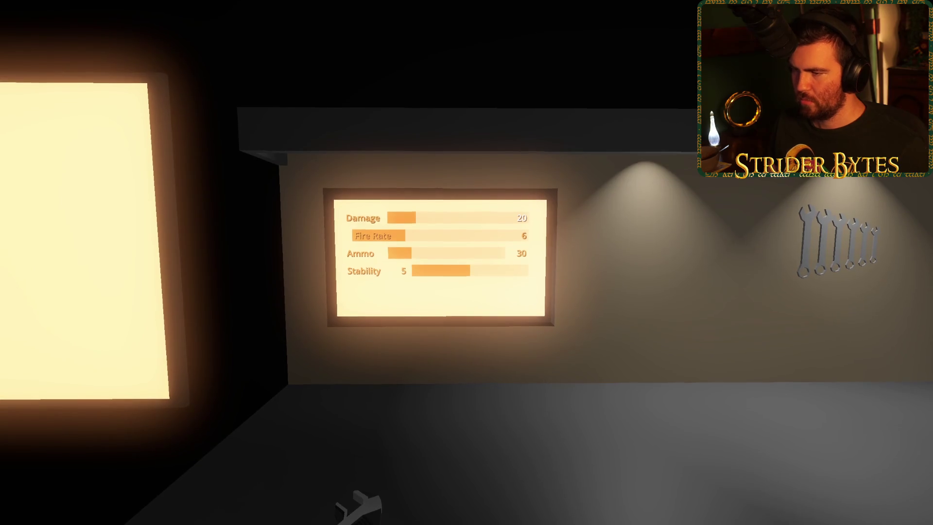
pyautogui.press('F8')
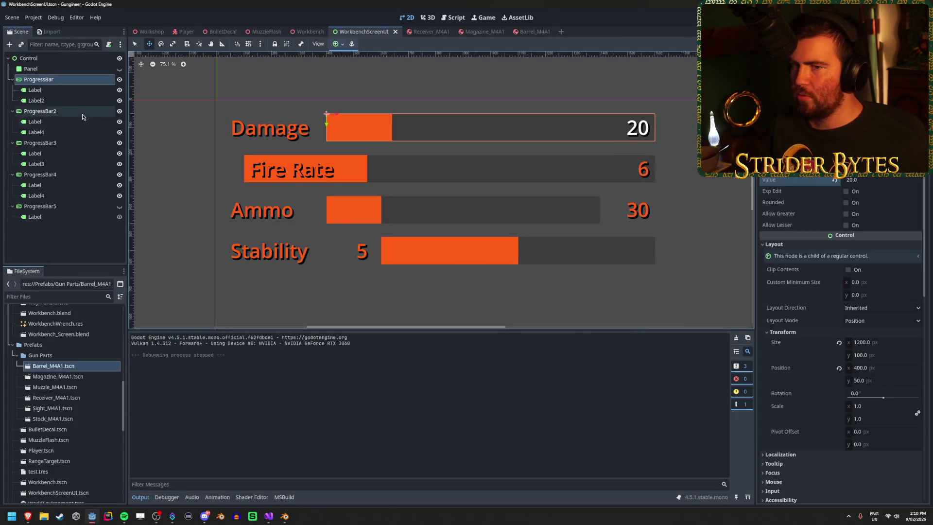
# Give the Damage bar a new StyleBoxFlat background and darken its colour.
pyautogui.scroll(-5, 875, 306)
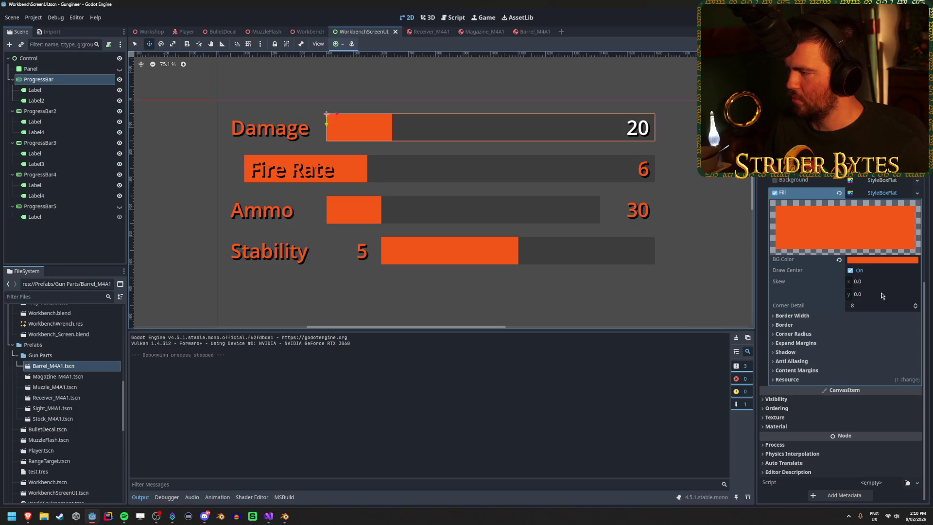
pyautogui.click(885, 180)
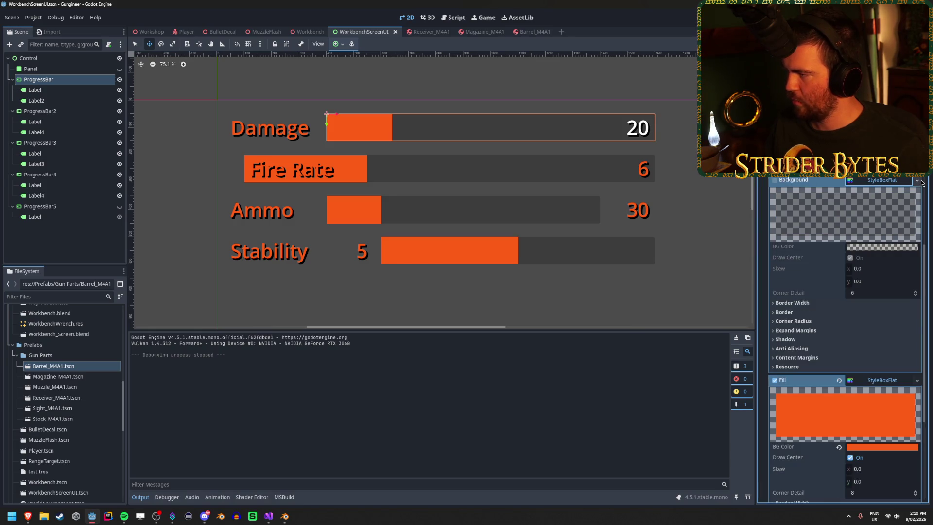
pyautogui.click(917, 181)
pyautogui.click(893, 223)
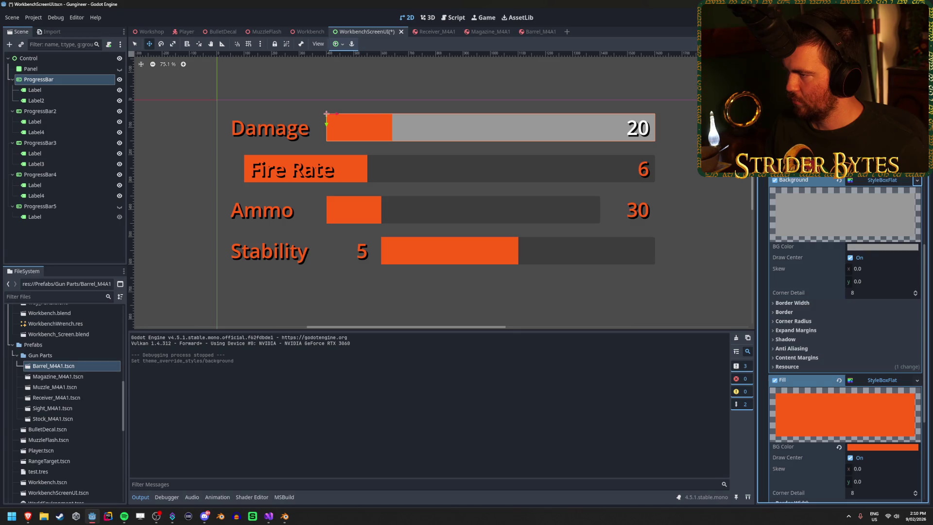
pyautogui.click(870, 248)
pyautogui.moveTo(918, 283); pyautogui.dragTo(929, 374)
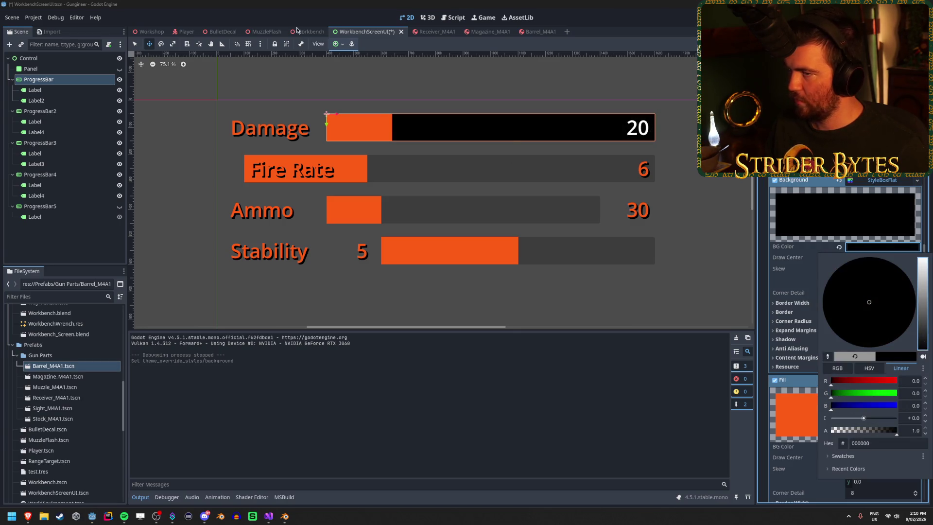
pyautogui.click(410, 100)
# Adjust the background colour to dark grey 212121 and save the scene.
pyautogui.click(305, 31)
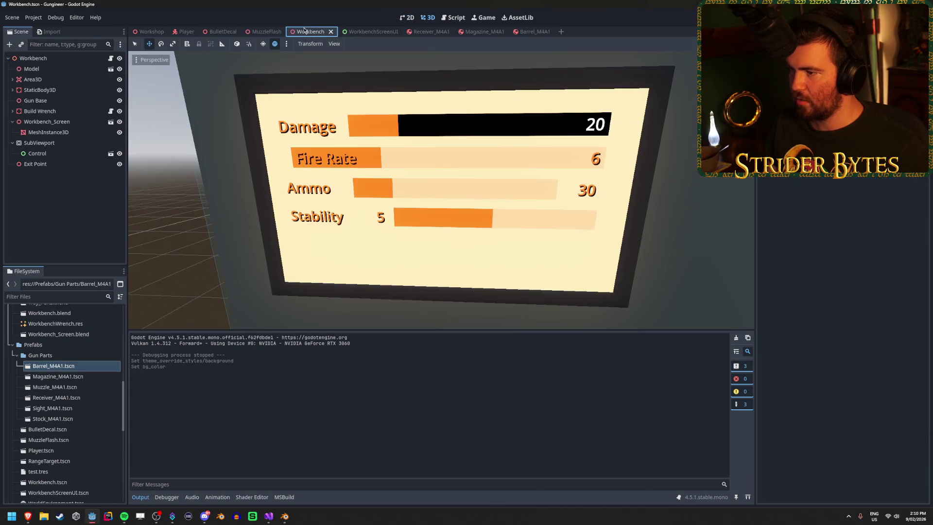
pyautogui.click(369, 31)
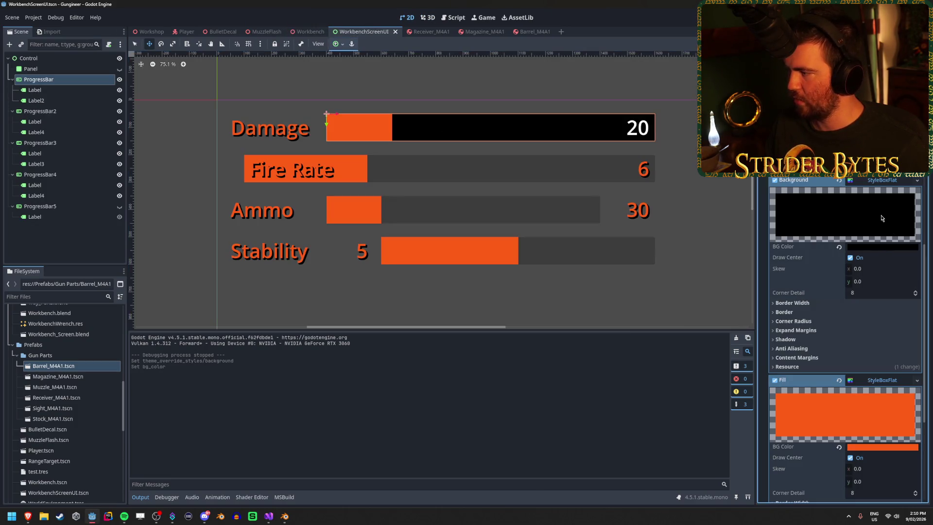
pyautogui.click(885, 249)
pyautogui.moveTo(923, 346)
pyautogui.mouseDown()
pyautogui.moveTo(925, 326)
pyautogui.moveTo(925, 339)
pyautogui.mouseUp()
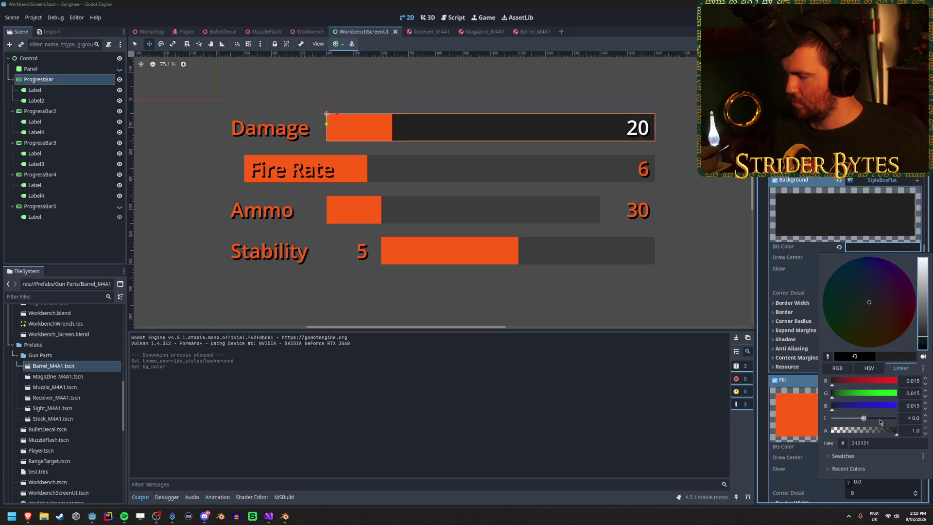
pyautogui.moveTo(894, 432)
pyautogui.mouseDown()
pyautogui.moveTo(860, 432)
pyautogui.moveTo(873, 431)
pyautogui.mouseUp()
pyautogui.click(909, 430)
pyautogui.press('Return')
pyautogui.press('Escape')
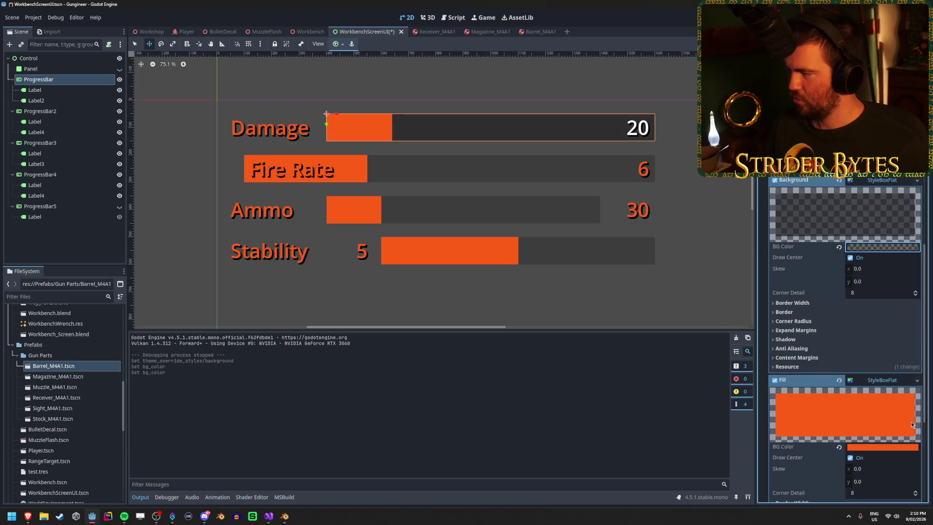
pyautogui.click(886, 248)
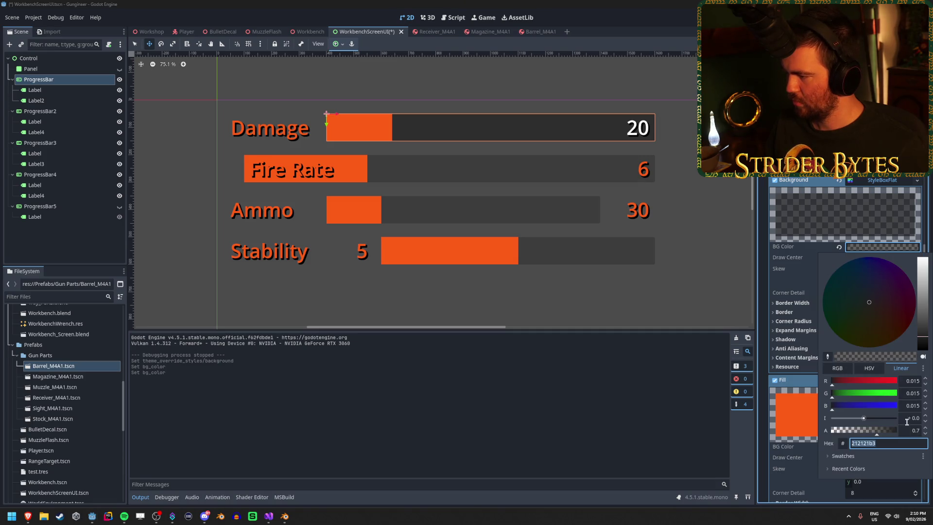
pyautogui.click(485, 36)
pyautogui.hotkey('ctrl', 's')
# Make the background fully opaque, check it in the Workbench 3D view, and run.
pyautogui.click(313, 33)
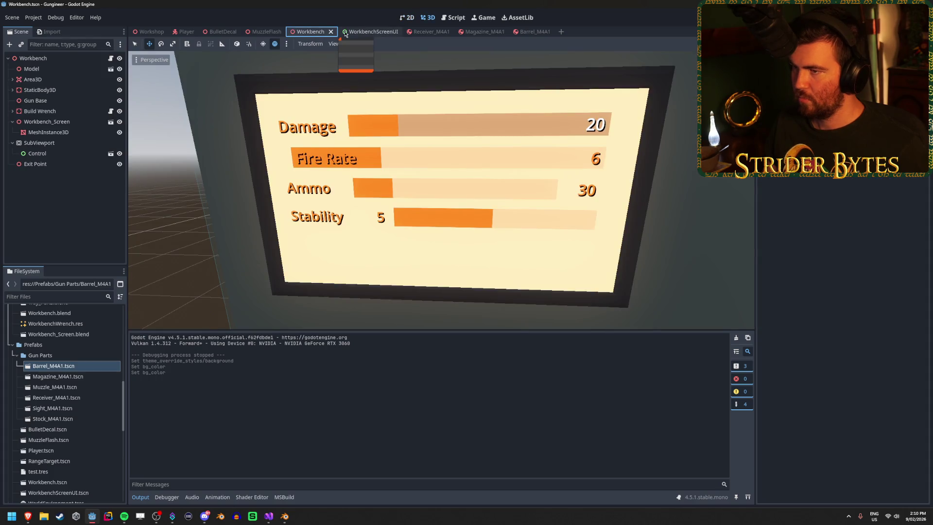
pyautogui.click(369, 32)
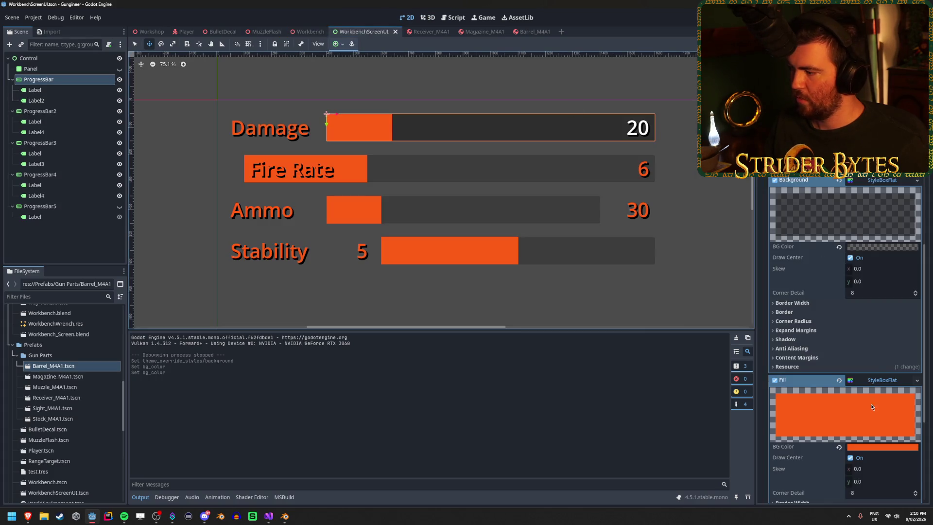
pyautogui.click(876, 248)
pyautogui.moveTo(879, 436); pyautogui.dragTo(899, 436)
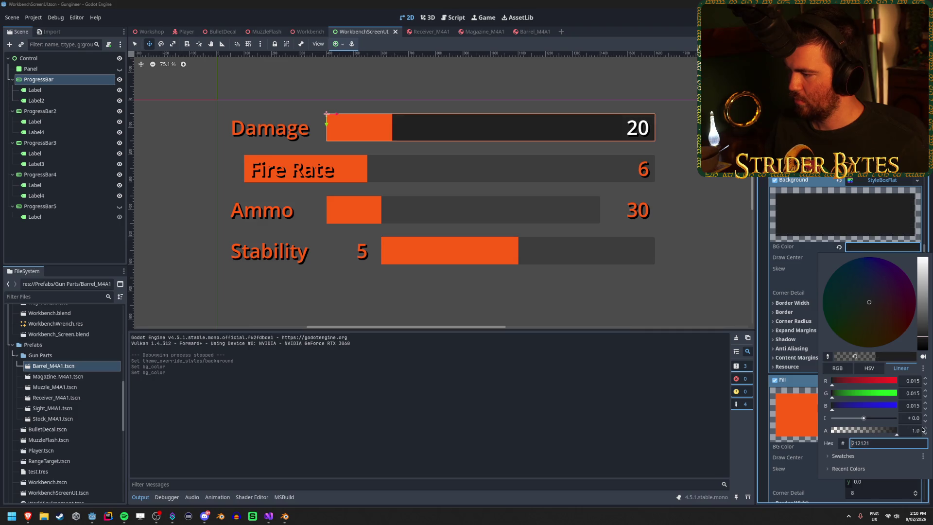
pyautogui.click(612, 183)
pyautogui.click(300, 32)
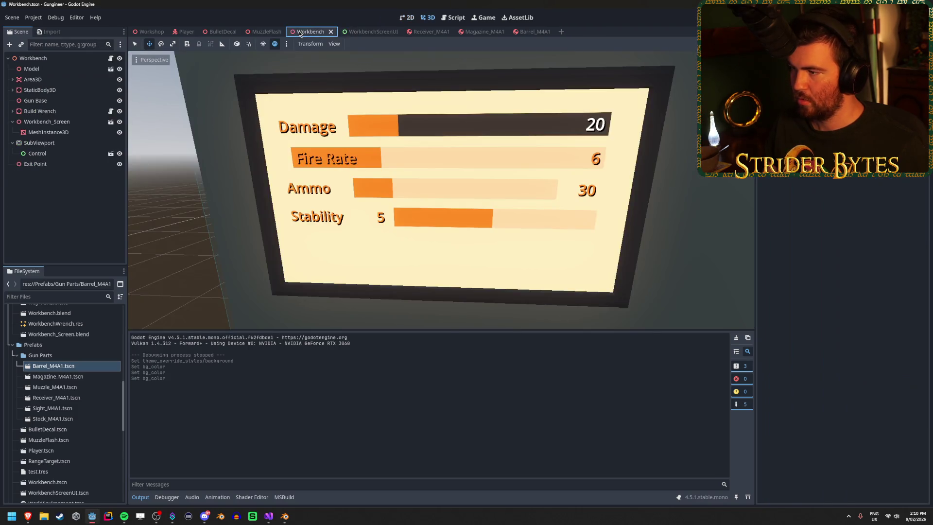
pyautogui.moveTo(377, 38)
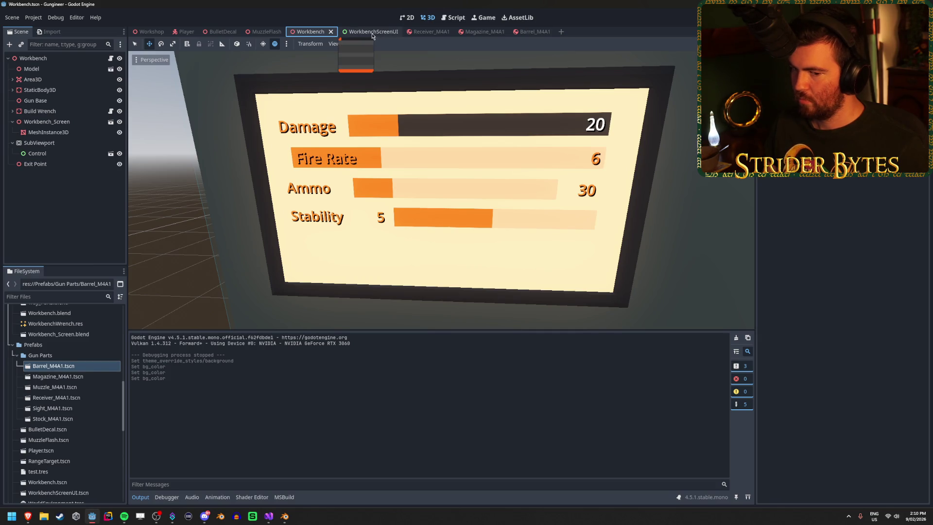
pyautogui.moveTo(437, 160)
pyautogui.mouseDown()
pyautogui.moveTo(466, 161)
pyautogui.moveTo(437, 160)
pyautogui.mouseUp()
pyautogui.press('F5')
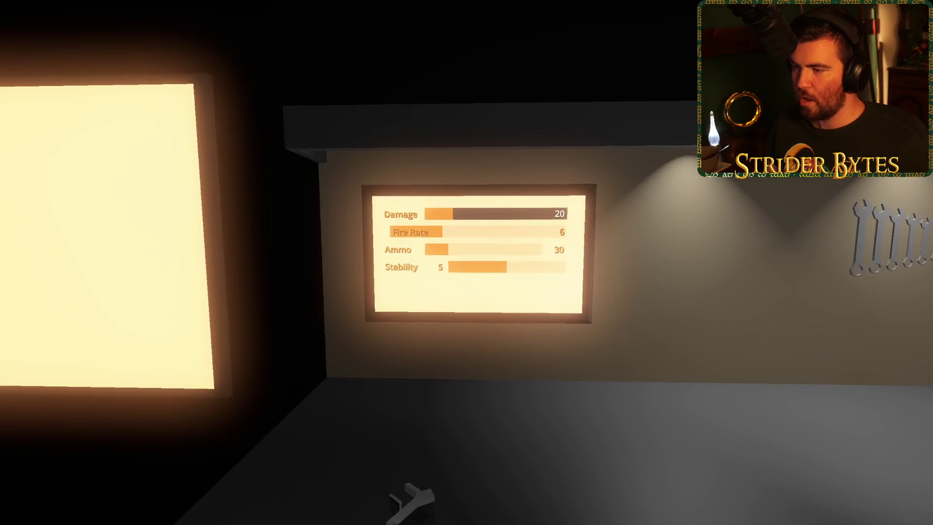
# Stop the game, view the screen at an angle, then return to WorkbenchScreenUI.
pyautogui.press('F8')
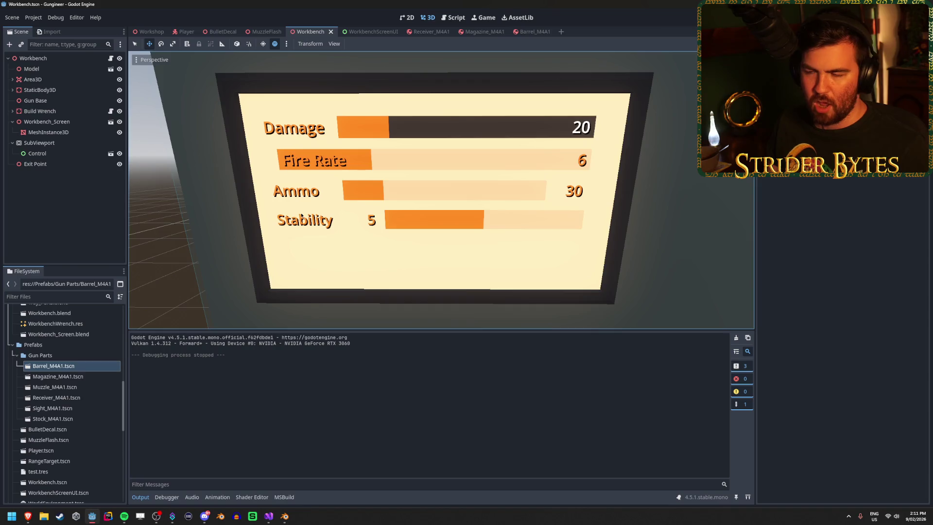
pyautogui.moveTo(301, 206); pyautogui.dragTo(467, 155)
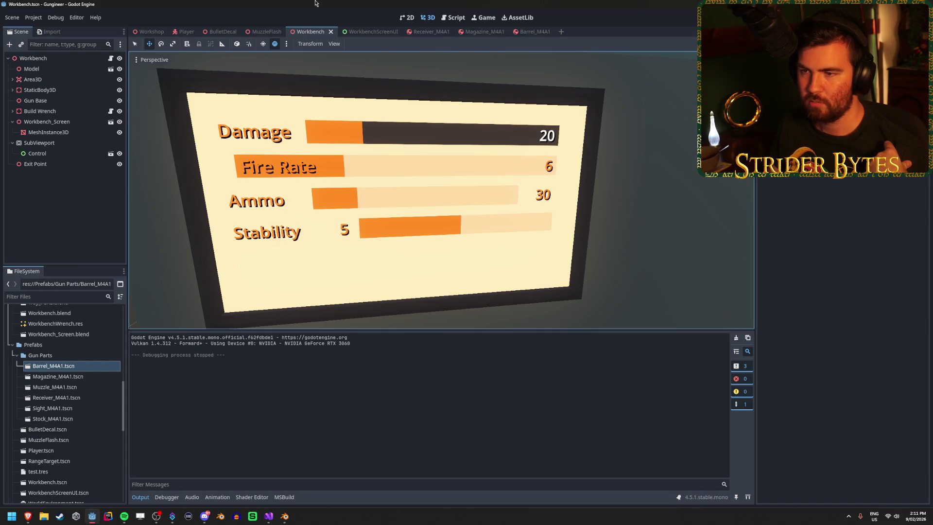
pyautogui.click(362, 32)
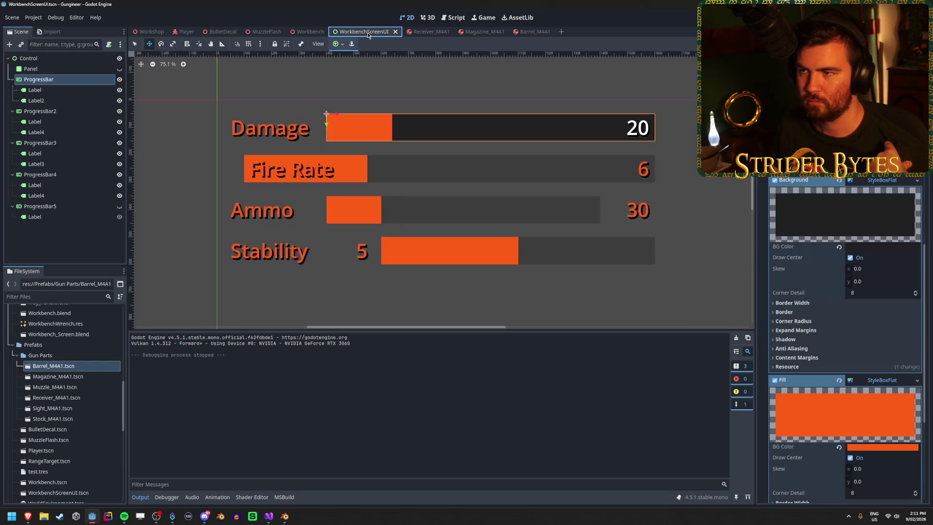
# Delete the Fire Rate, Ammo, Stability and hidden Accuracy bars, keeping only the Damage ProgressBar with its labels.
pyautogui.click(53, 259)
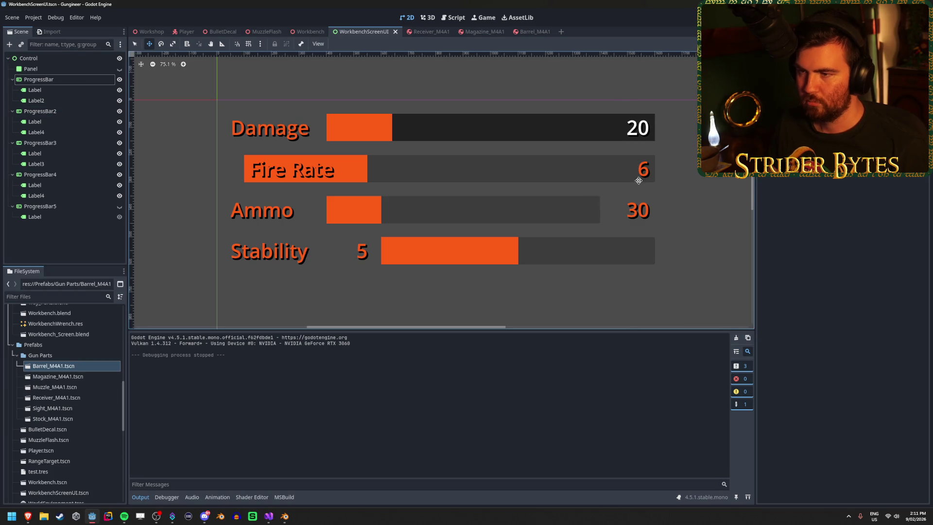
pyautogui.click(69, 80)
pyautogui.click(69, 111)
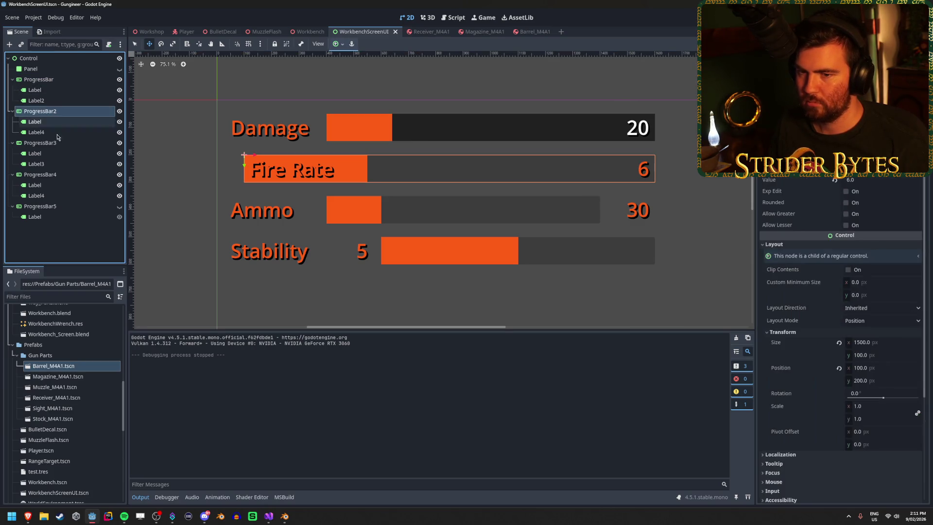
pyautogui.keyDown('shift'); pyautogui.click(69, 206); pyautogui.keyUp('shift')
pyautogui.press('Delete')
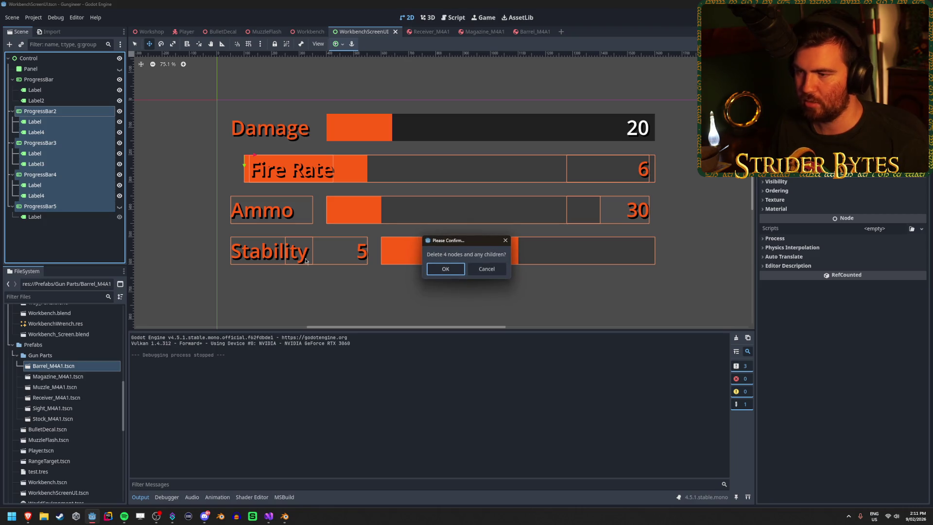
pyautogui.click(445, 270)
pyautogui.click(58, 80)
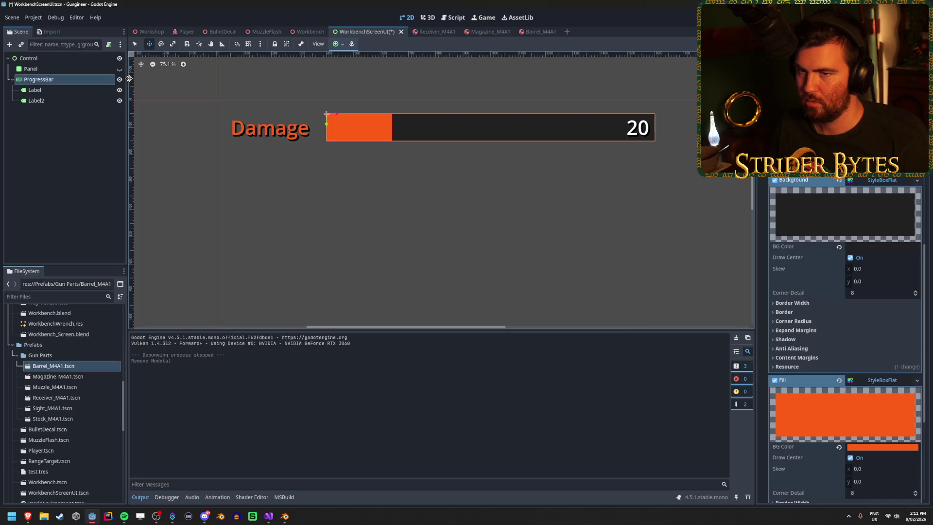
pyautogui.click(83, 92)
# Set the Damage label's shadow size to 0 and its shadow offset to 0, 0.
pyautogui.click(82, 101)
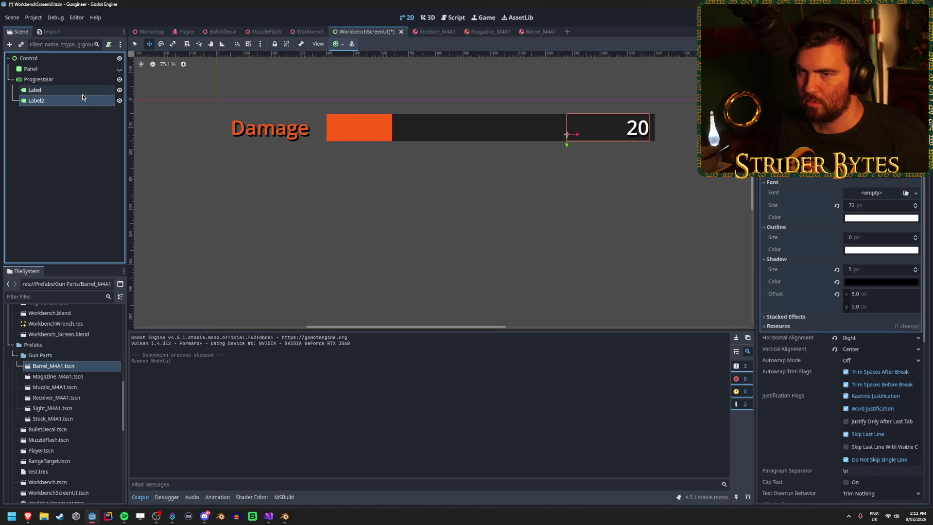
pyautogui.click(82, 93)
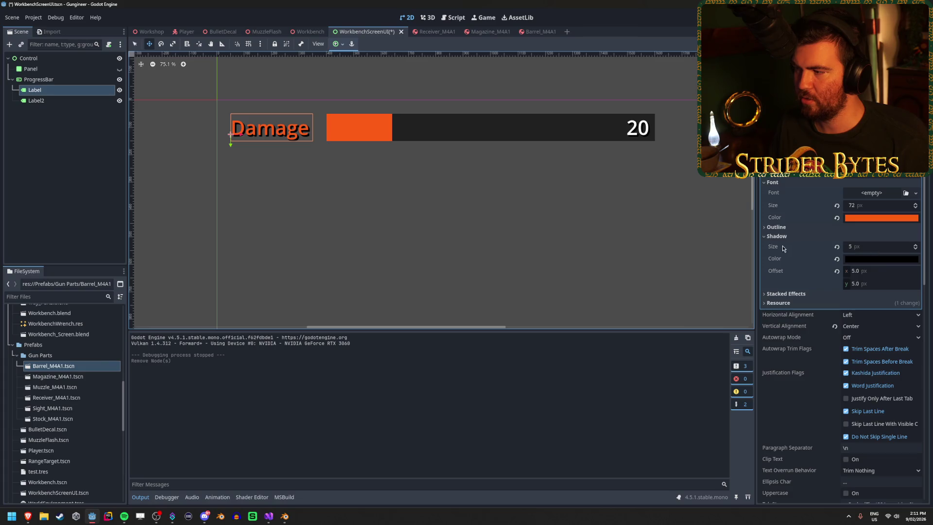
pyautogui.click(873, 247)
pyautogui.write('0')
pyautogui.press('Return')
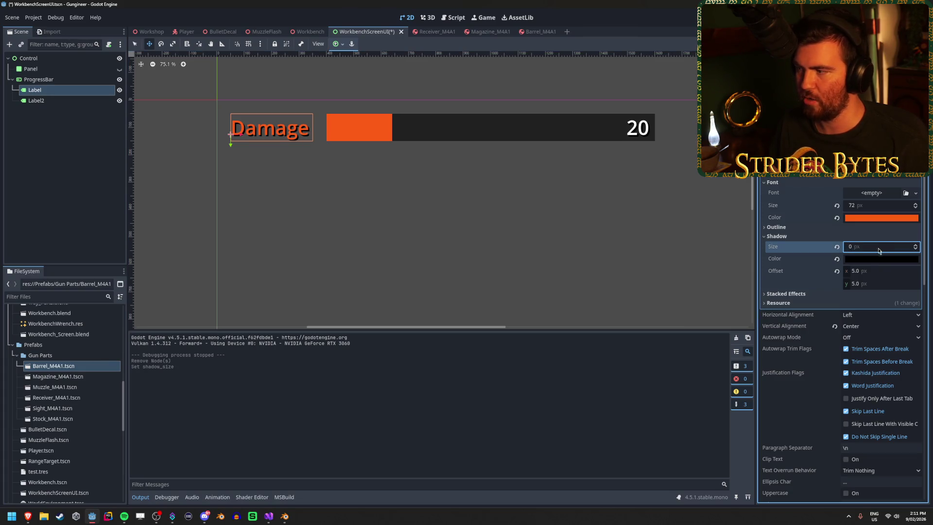
pyautogui.click(871, 271)
pyautogui.write('0')
pyautogui.press('Tab')
pyautogui.write('0')
pyautogui.press('Return')
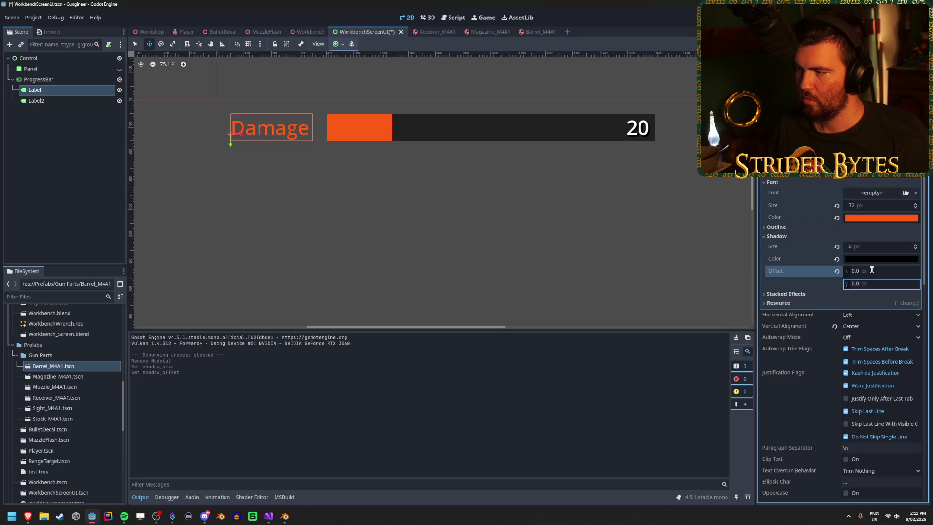
# Save the screen UI scene and check it on the 3D Workbench scene.
pyautogui.click(58, 161)
pyautogui.hotkey('ctrl', 's')
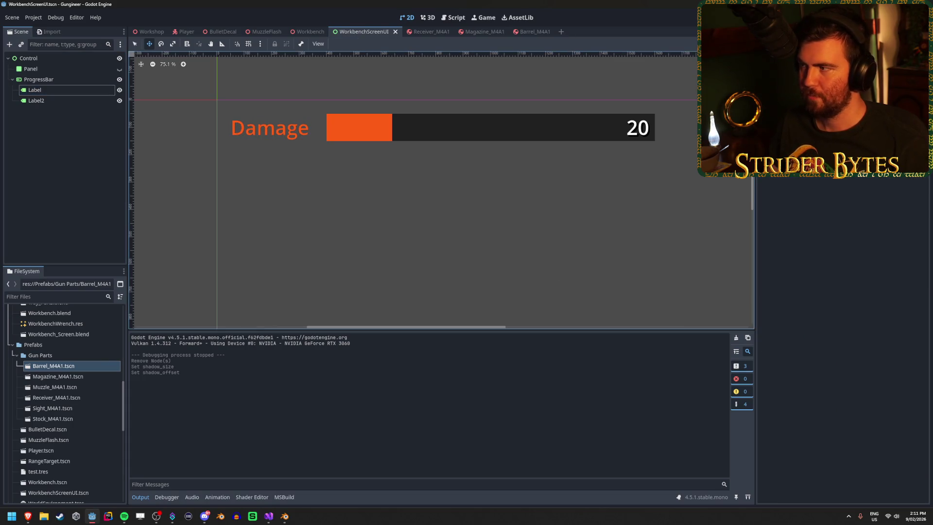
pyautogui.click(307, 31)
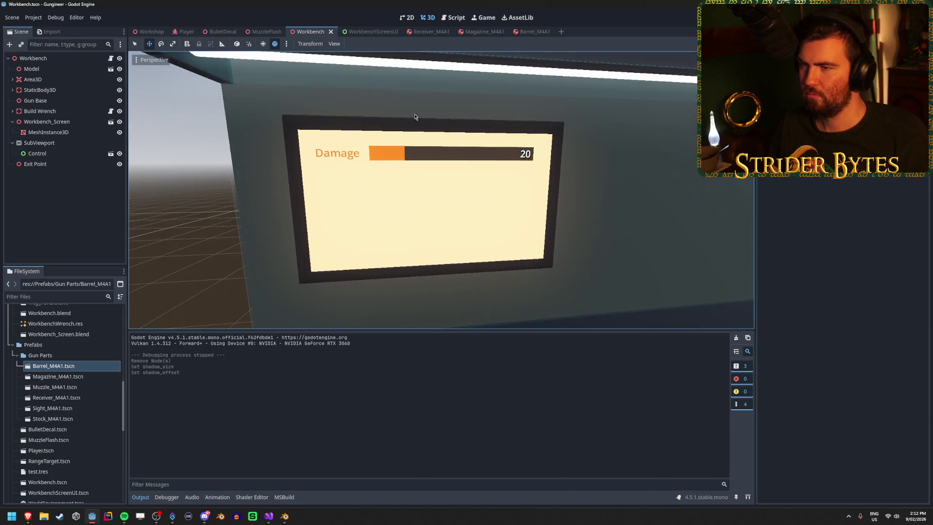
pyautogui.click(364, 31)
# Undo the shadow changes to restore size 5 and 5×5 offset, then save the scene.
pyautogui.hotkey('ctrl', 'z')
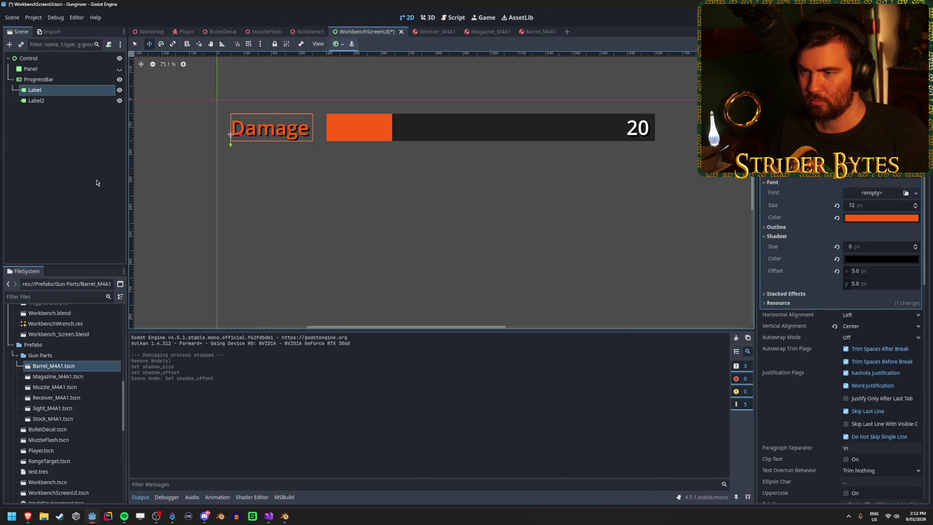
pyautogui.hotkey('ctrl', 'z')
pyautogui.hotkey('ctrl', 'z')
pyautogui.hotkey('ctrl', 'shift', 'z')
pyautogui.hotkey('ctrl', 's')
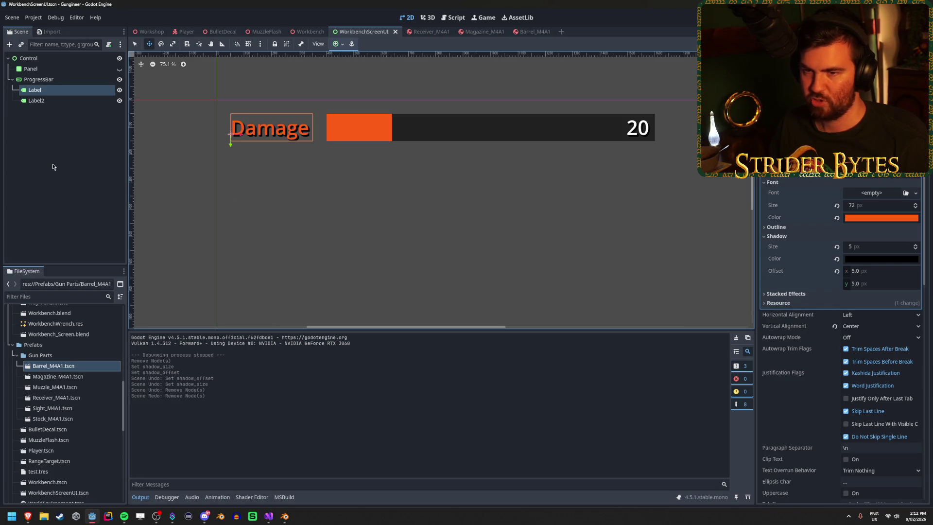
pyautogui.click(55, 166)
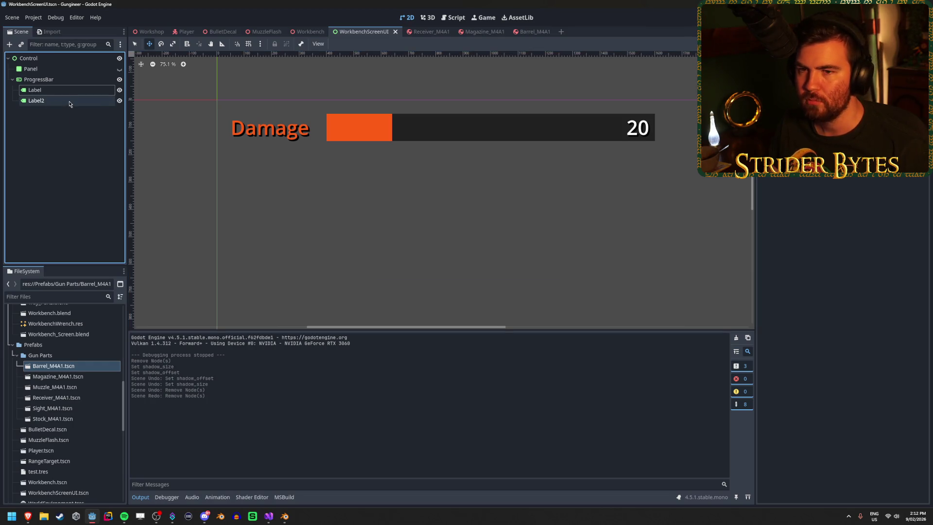
pyautogui.click(57, 80)
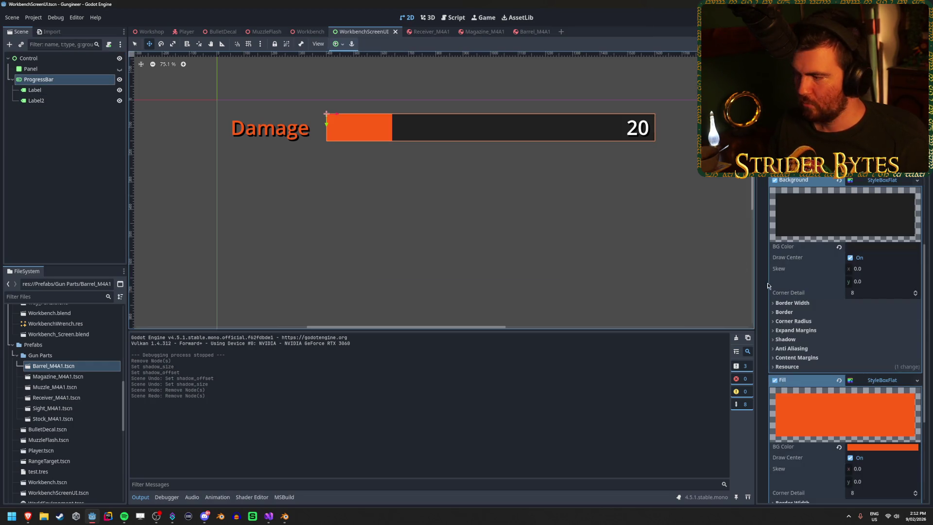
# Duplicate the Damage ProgressBar and place the copy at Position y 200.
pyautogui.scroll(10, 808, 336)
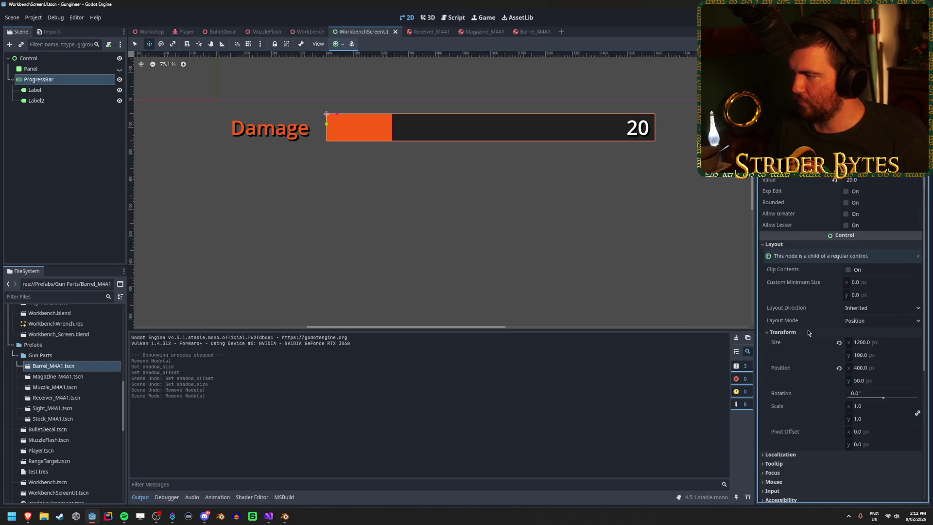
pyautogui.scroll(-1, 807, 333)
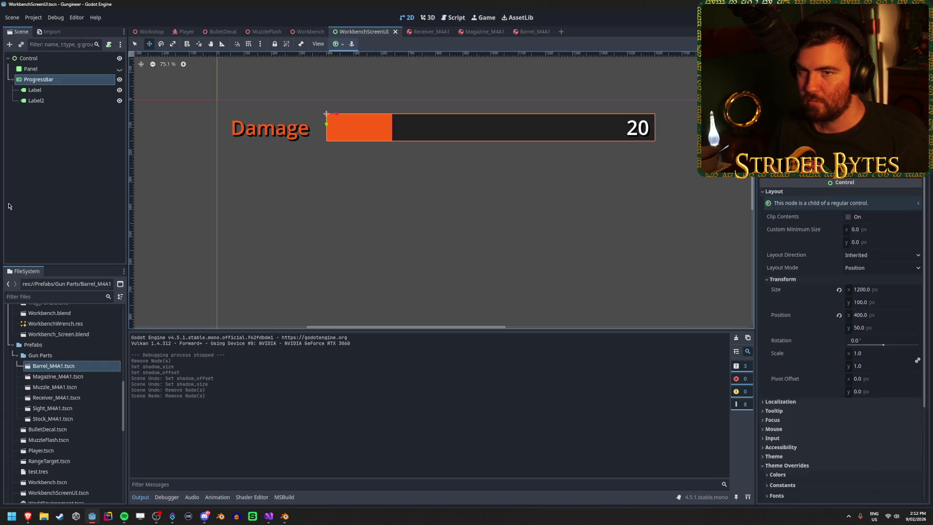
pyautogui.click(52, 81)
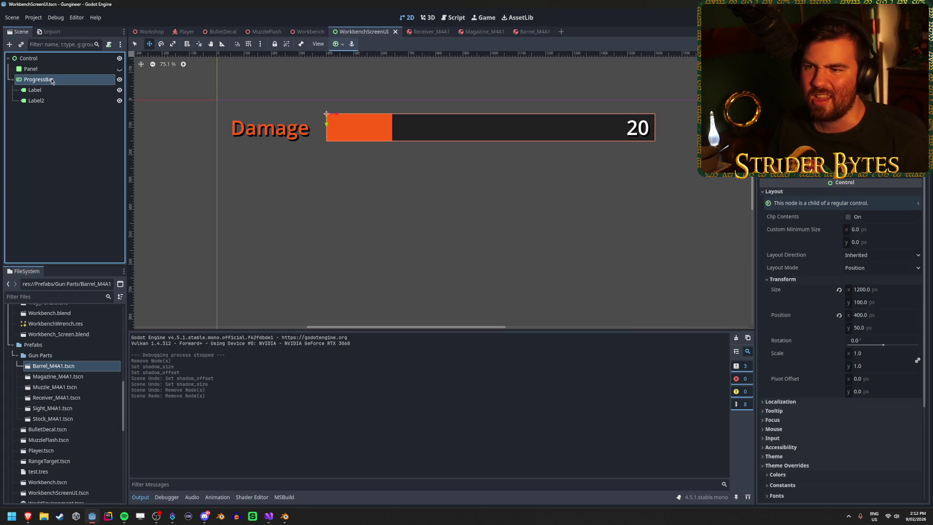
pyautogui.click(65, 91)
pyautogui.click(70, 81)
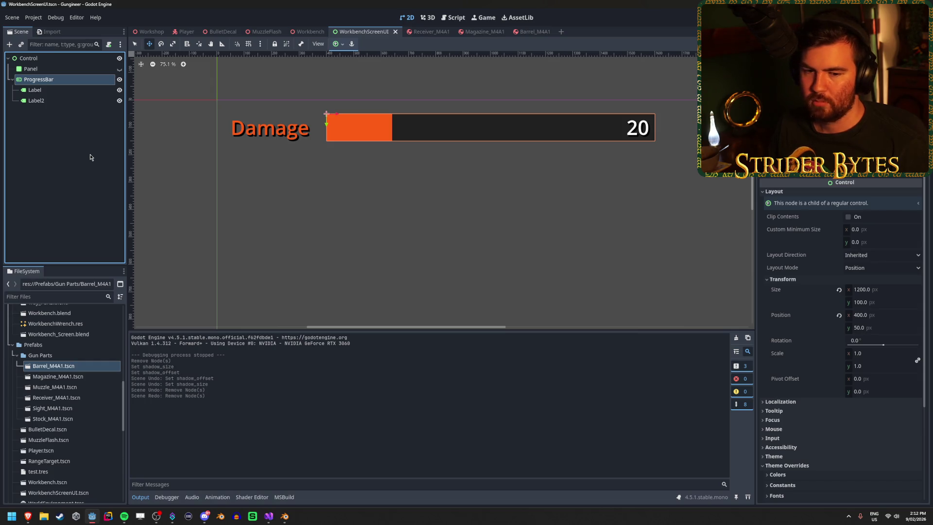
pyautogui.hotkey('ctrl', 'd')
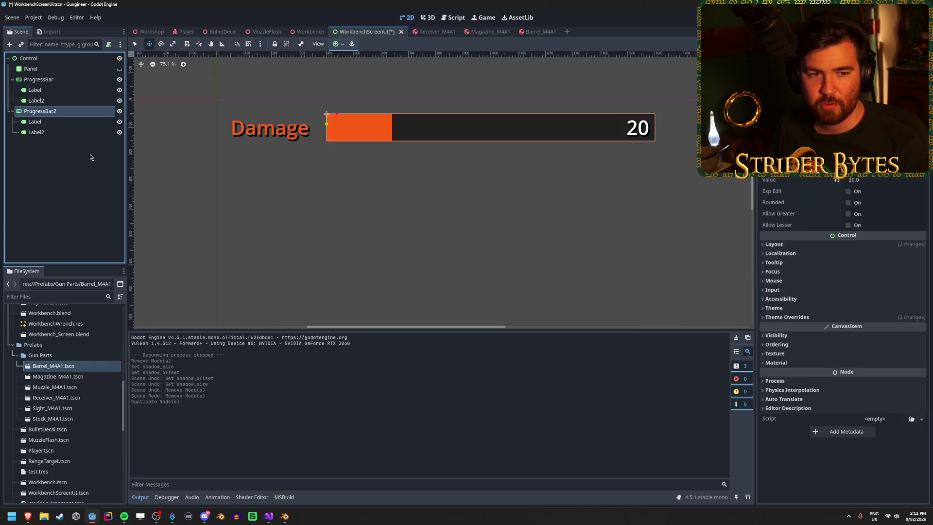
pyautogui.click(855, 244)
pyautogui.click(794, 332)
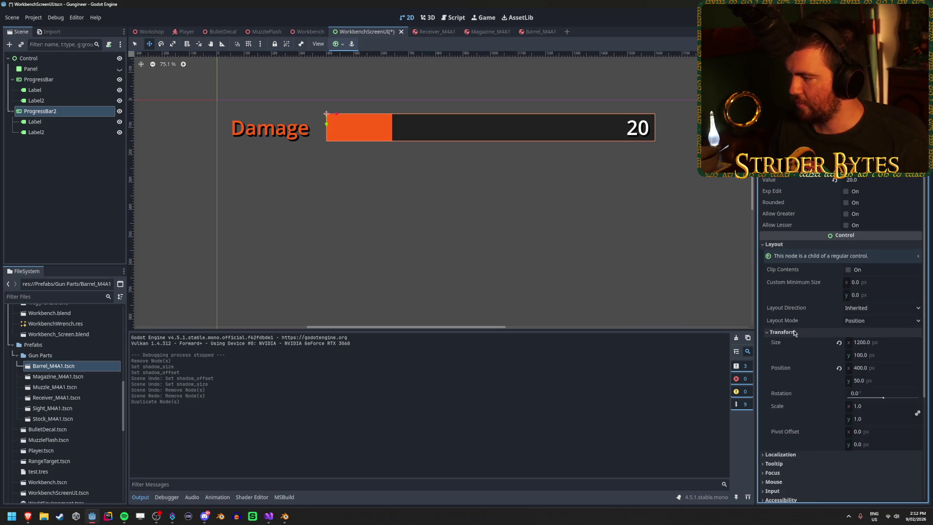
pyautogui.moveTo(874, 384); pyautogui.dragTo(884, 383)
pyautogui.click(866, 380)
pyautogui.write('00')
pyautogui.press('Return')
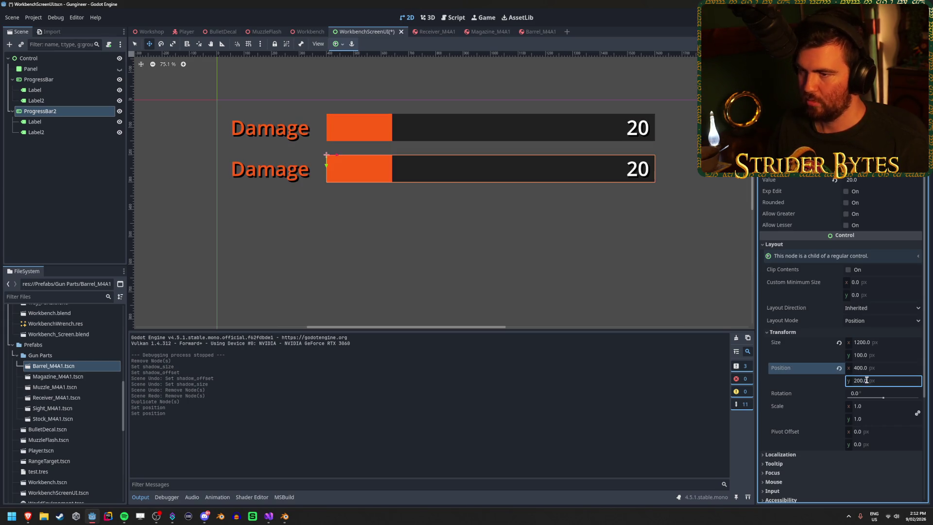
# Duplicate the second bar as a third bar at Position y 350.
pyautogui.click(434, 287)
pyautogui.click(68, 117)
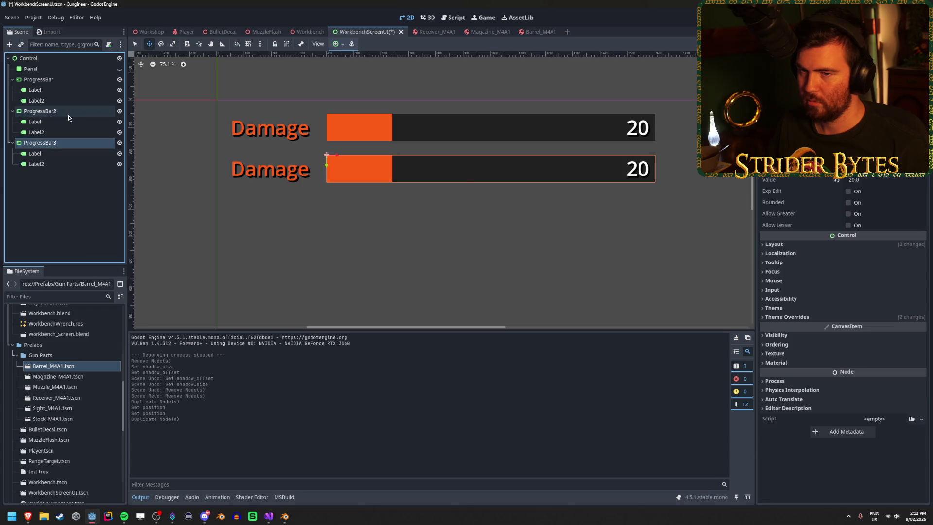
pyautogui.hotkey('ctrl', 'd')
pyautogui.click(782, 332)
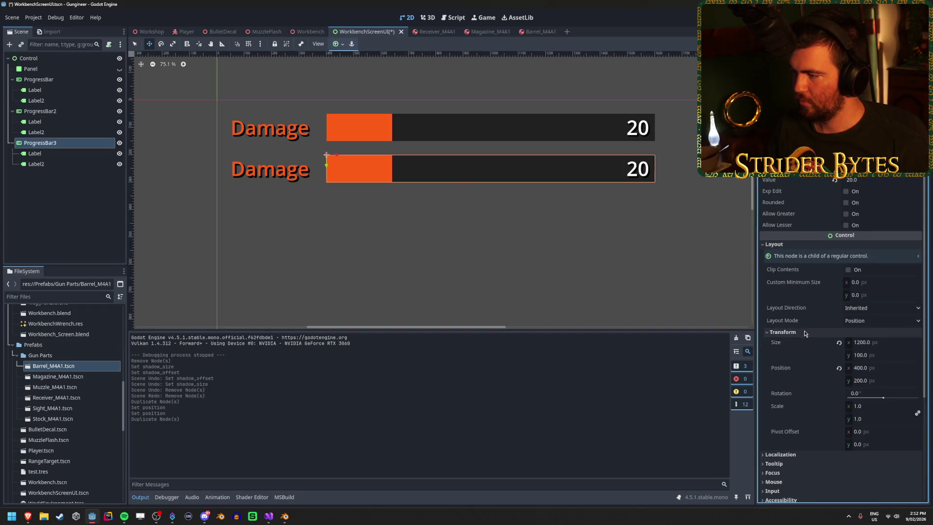
pyautogui.click(882, 380)
pyautogui.write('350')
pyautogui.press('Return')
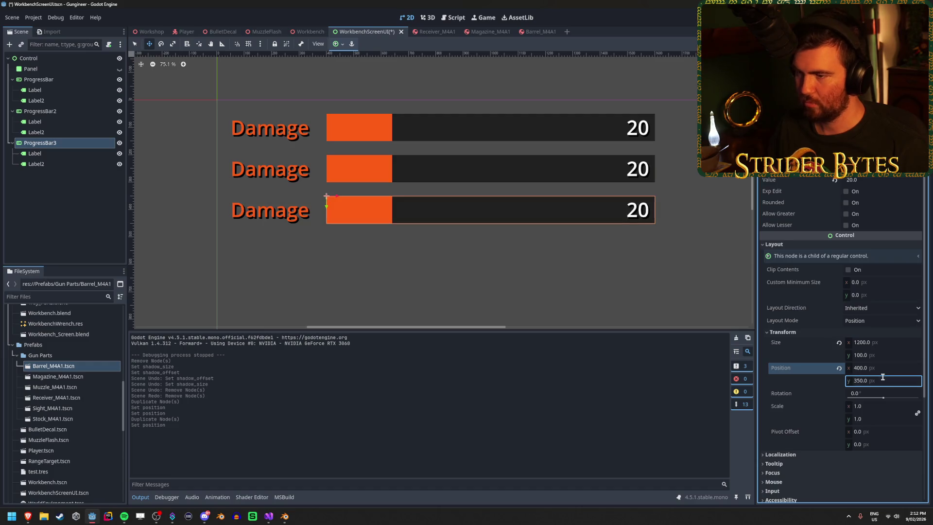
# Duplicate the third bar as a fourth bar at Position y 500.
pyautogui.click(75, 146)
pyautogui.hotkey('ctrl', 'd')
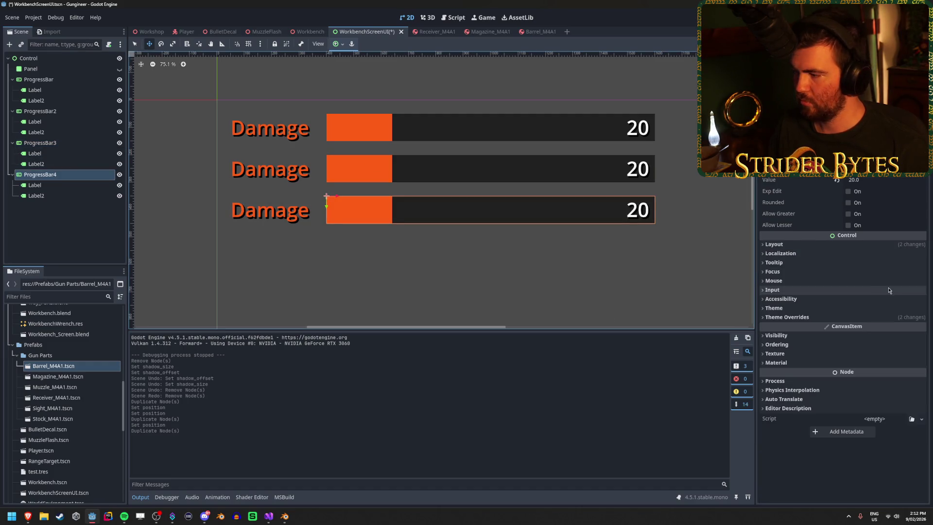
pyautogui.click(894, 244)
pyautogui.click(844, 333)
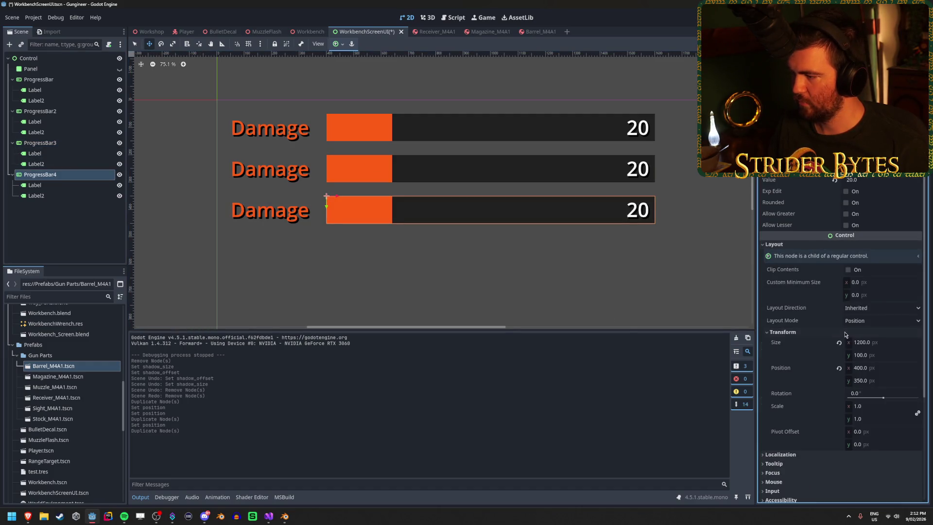
pyautogui.click(885, 381)
pyautogui.write('00')
pyautogui.press('Return')
# Add a fifth bar at Position y 650, save, and view the bars on the 3D workbench.
pyautogui.click(65, 176)
pyautogui.hotkey('ctrl', 'd')
pyautogui.click(826, 245)
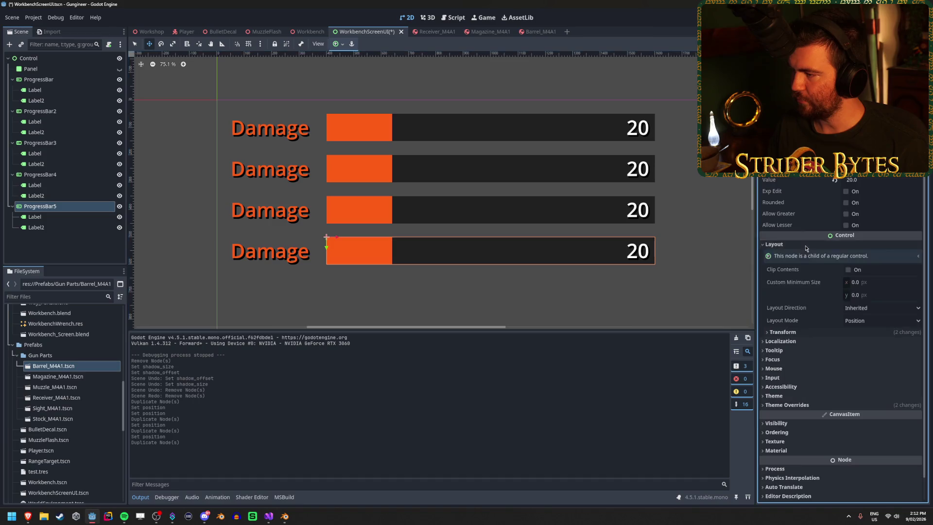
pyautogui.click(820, 340)
pyautogui.click(818, 334)
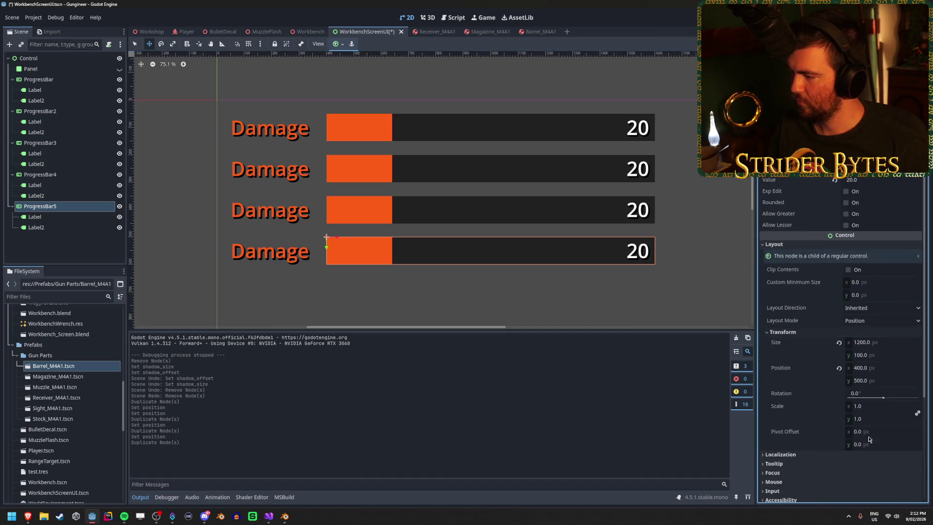
pyautogui.click(879, 381)
pyautogui.press('Return')
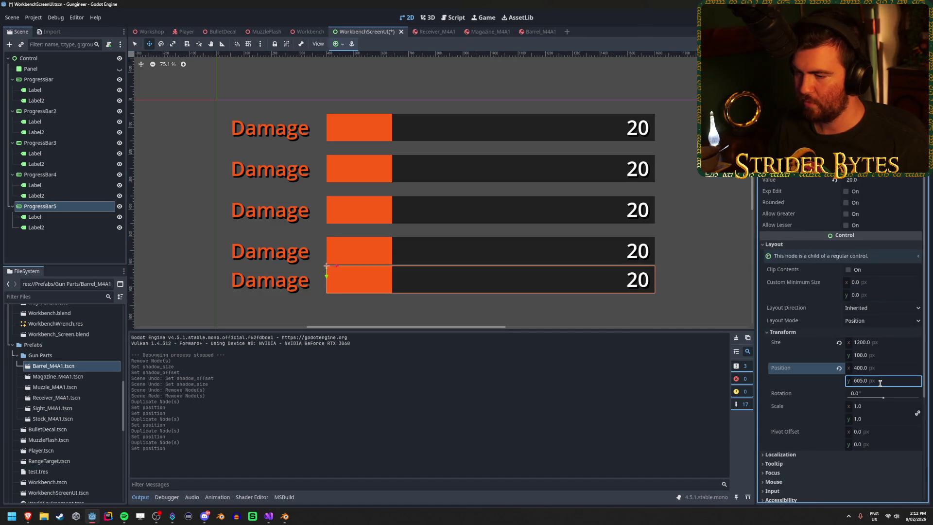
pyautogui.write('00')
pyautogui.press('Return')
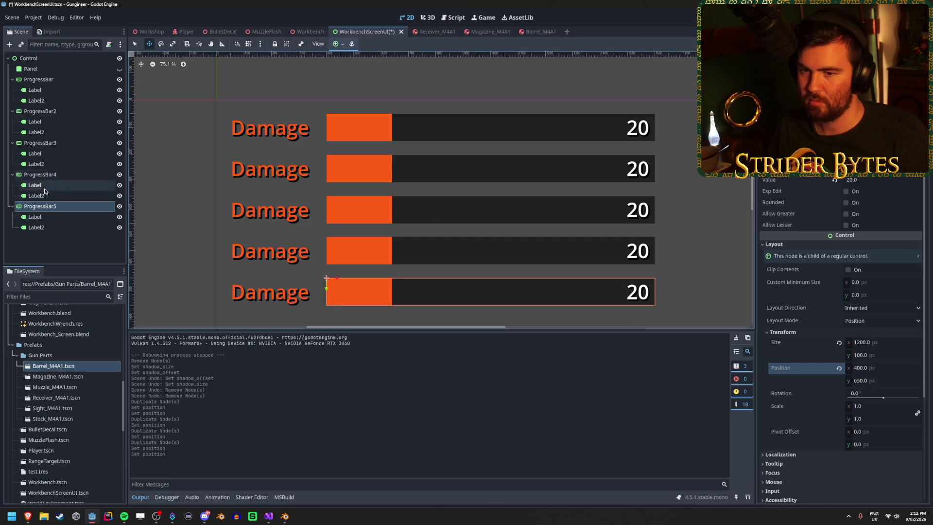
pyautogui.hotkey('ctrl', 's')
pyautogui.click(310, 32)
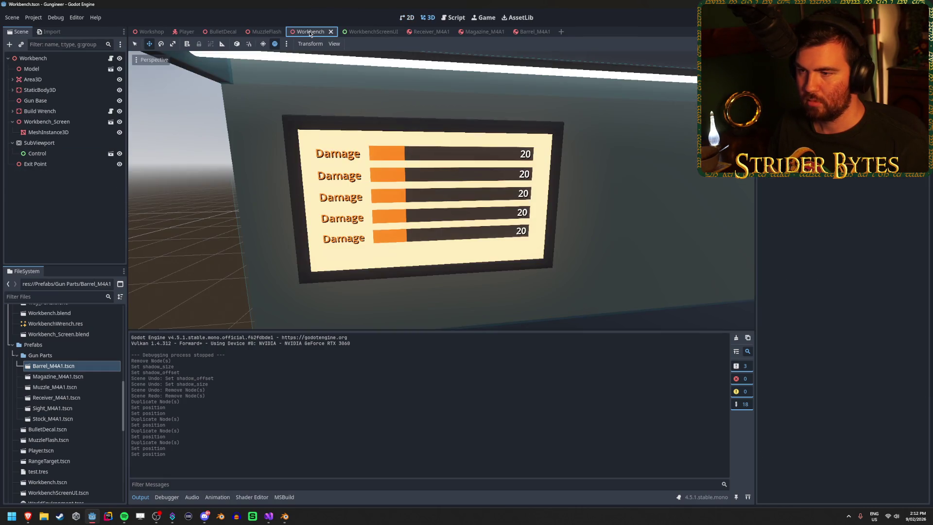
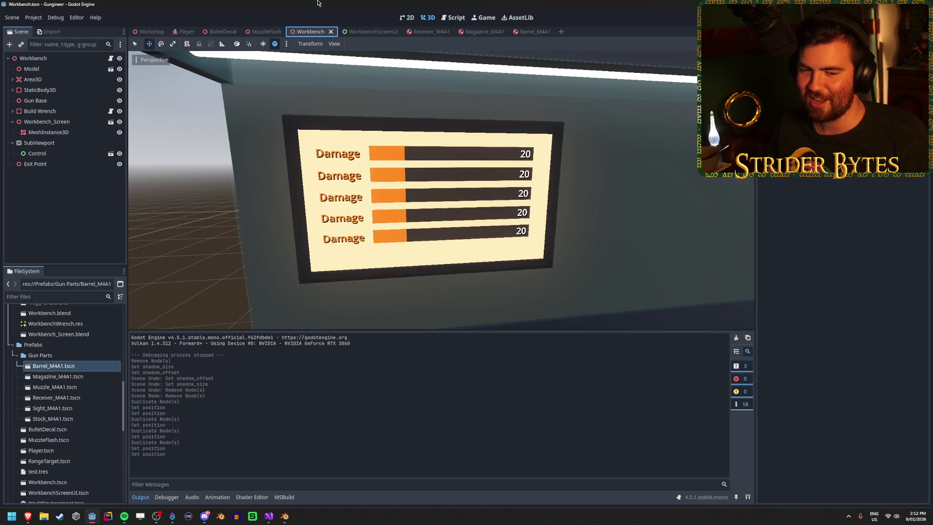
# Compare the Workbench 3D damage screen with the WorkbenchScreenUI scene, then return to the UI canvas.
pyautogui.click(364, 32)
pyautogui.click(311, 31)
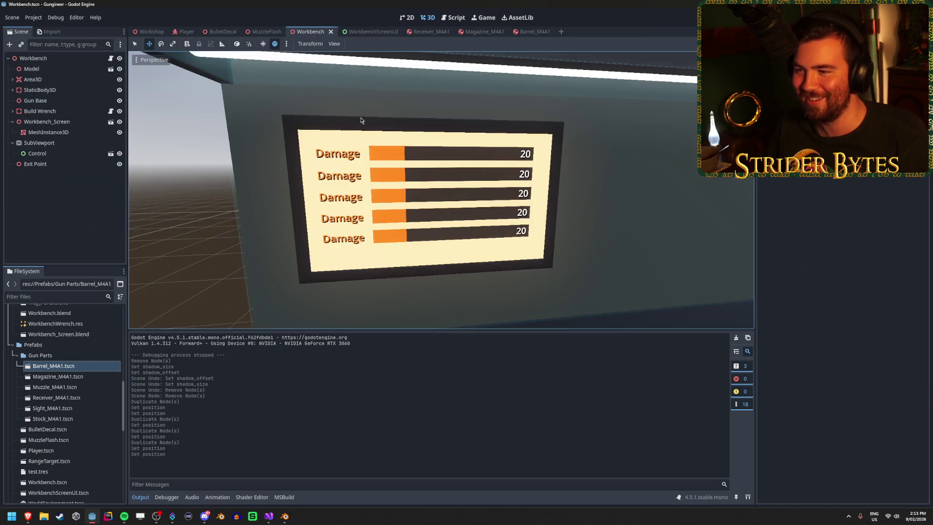
pyautogui.press('s')
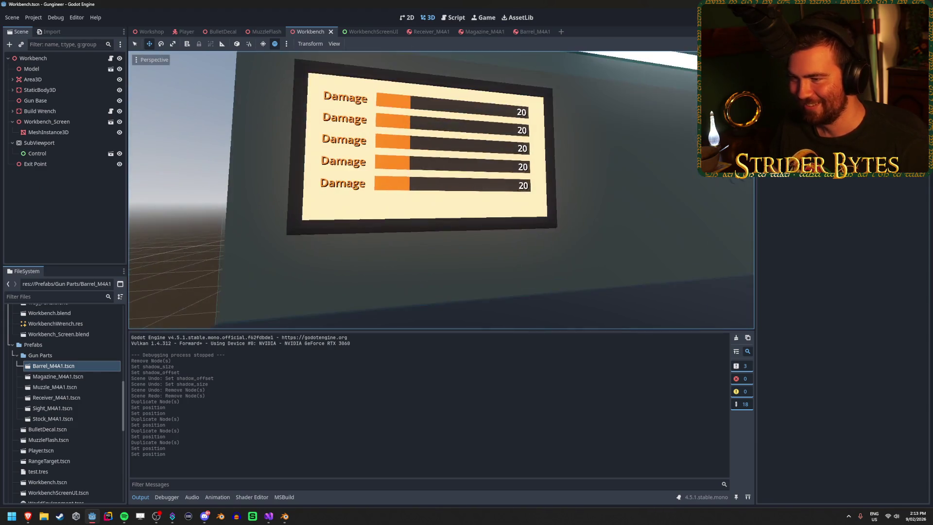
pyautogui.press('w')
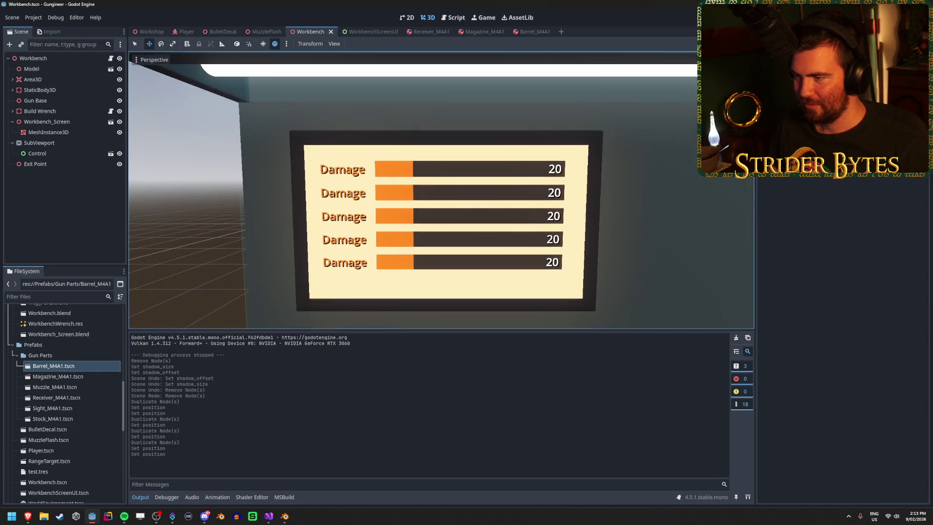
pyautogui.click(364, 31)
pyautogui.scroll(-3, 479, 163)
pyautogui.scroll(3, 479, 163)
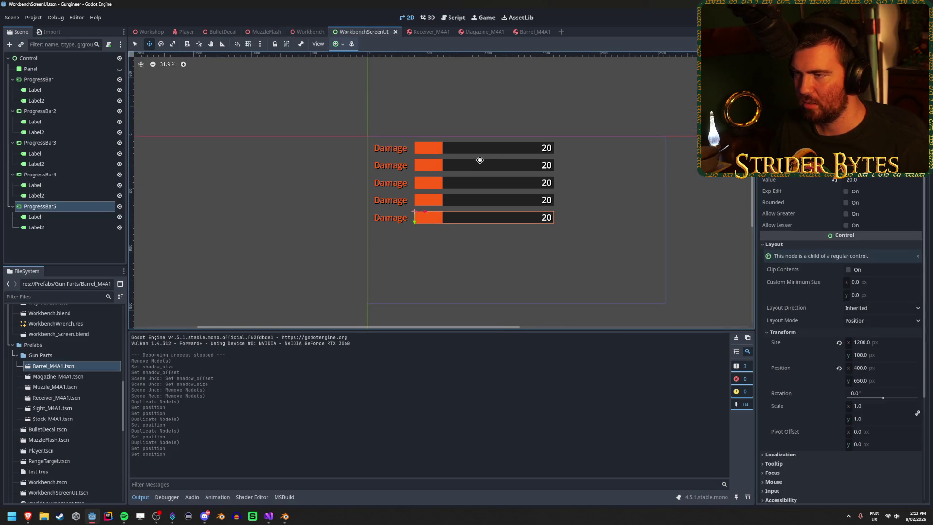
# Try moving the first Damage bar to y 0, preview it on the Workbench, then undo.
pyautogui.click(62, 80)
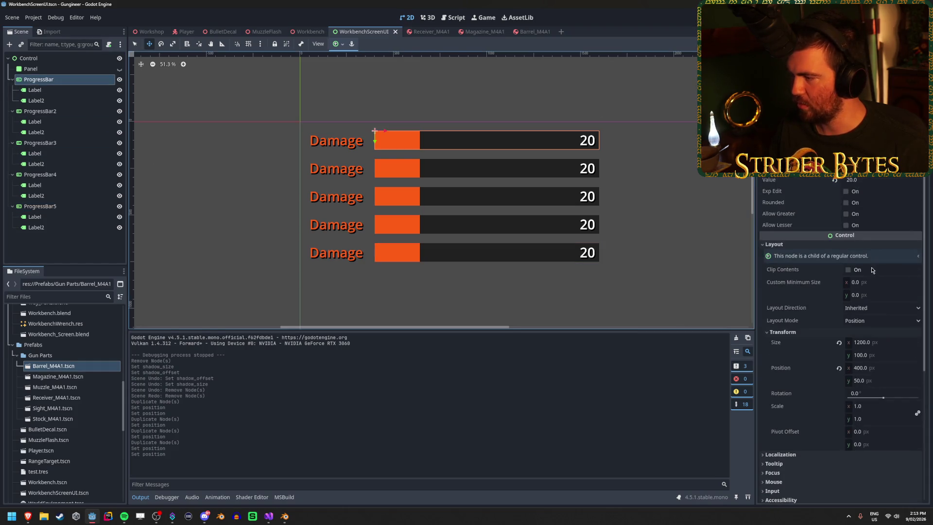
pyautogui.click(876, 381)
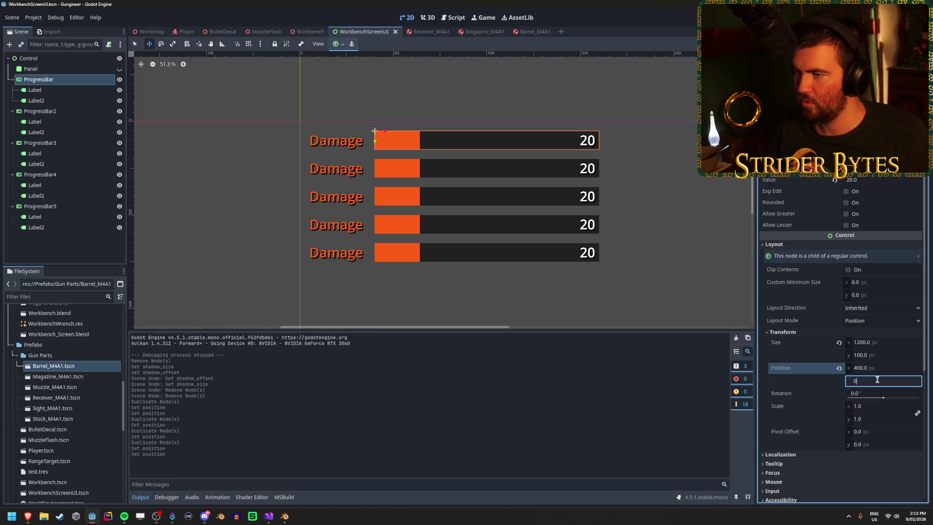
pyautogui.press('Return')
pyautogui.click(307, 31)
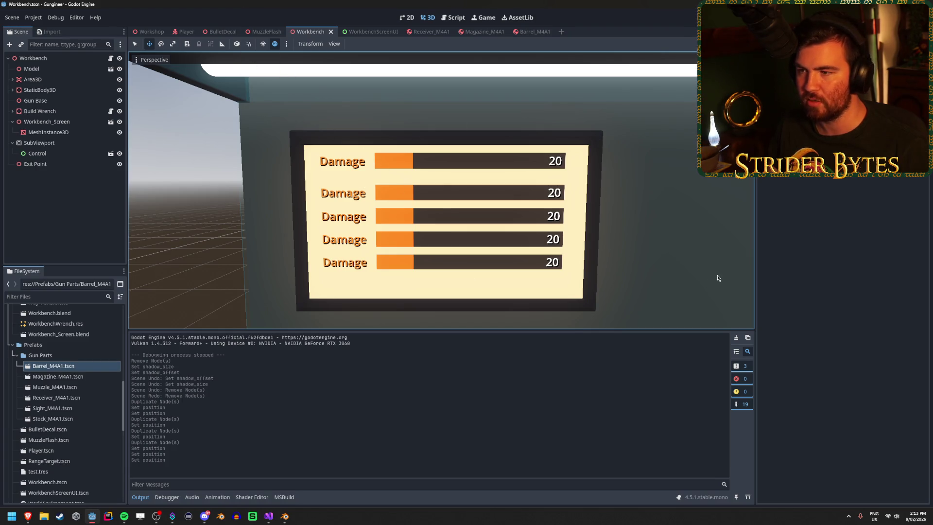
pyautogui.click(370, 33)
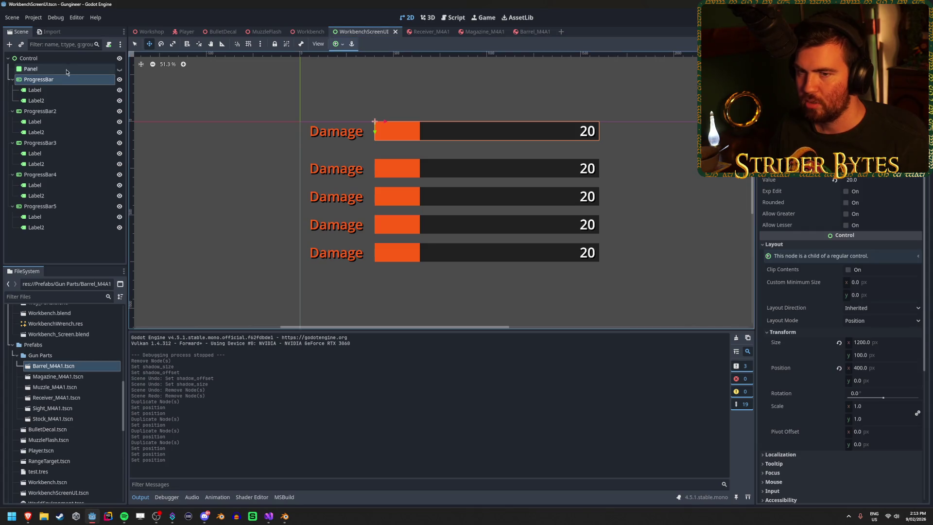
pyautogui.hotkey('ctrl', 'z')
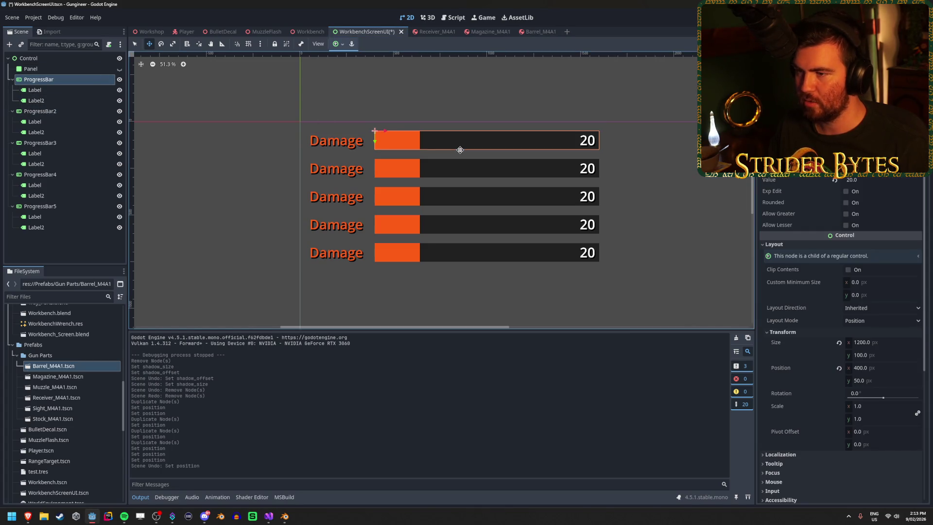
# Select all five progress bars and try shifting their position together, then undo it.
pyautogui.keyDown('ctrl'); pyautogui.click(49, 206); pyautogui.keyUp('ctrl')
pyautogui.keyDown('ctrl'); pyautogui.click(49, 174); pyautogui.keyUp('ctrl')
pyautogui.keyDown('ctrl'); pyautogui.click(49, 143); pyautogui.keyUp('ctrl')
pyautogui.keyDown('ctrl'); pyautogui.click(49, 111); pyautogui.keyUp('ctrl')
pyautogui.click(774, 244)
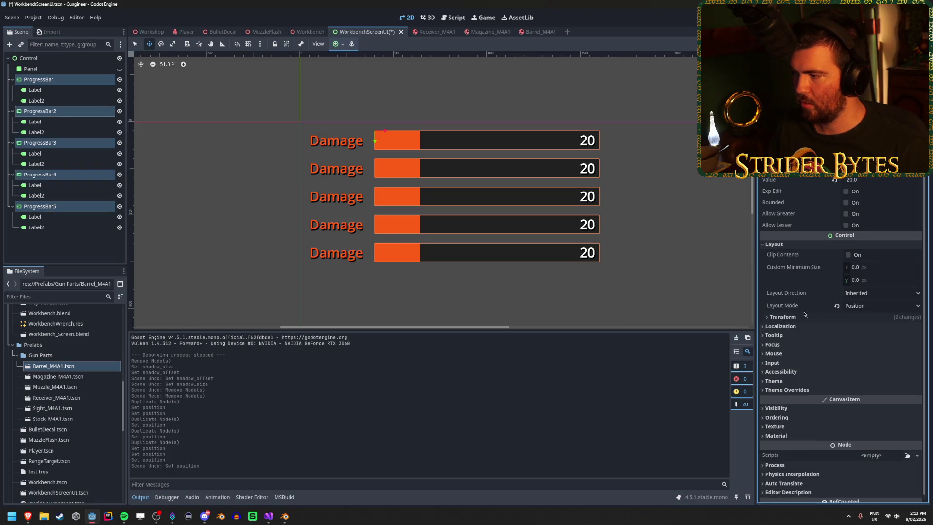
pyautogui.click(783, 317)
pyautogui.moveTo(864, 369); pyautogui.dragTo(866, 369)
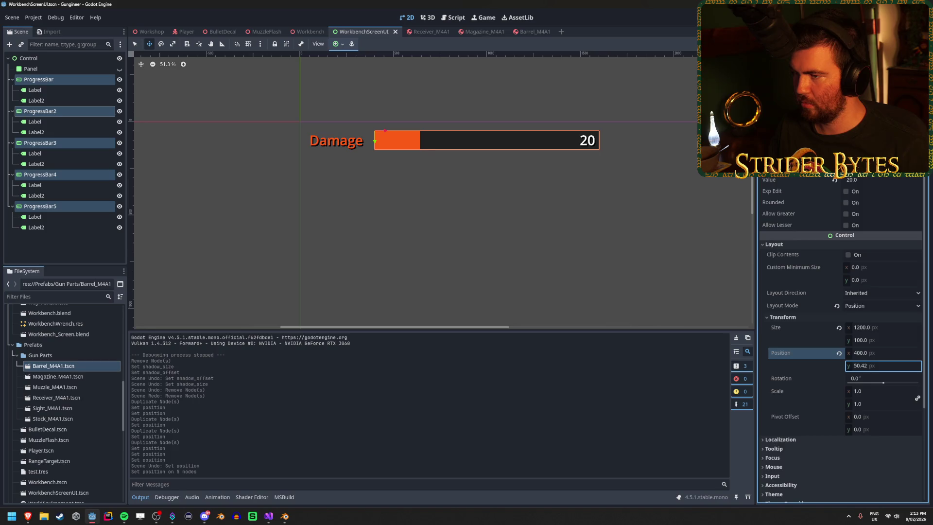
pyautogui.hotkey('ctrl', 'z')
# Set the first three progress bars' Position y to 0, 150 and 300.
pyautogui.click(64, 83)
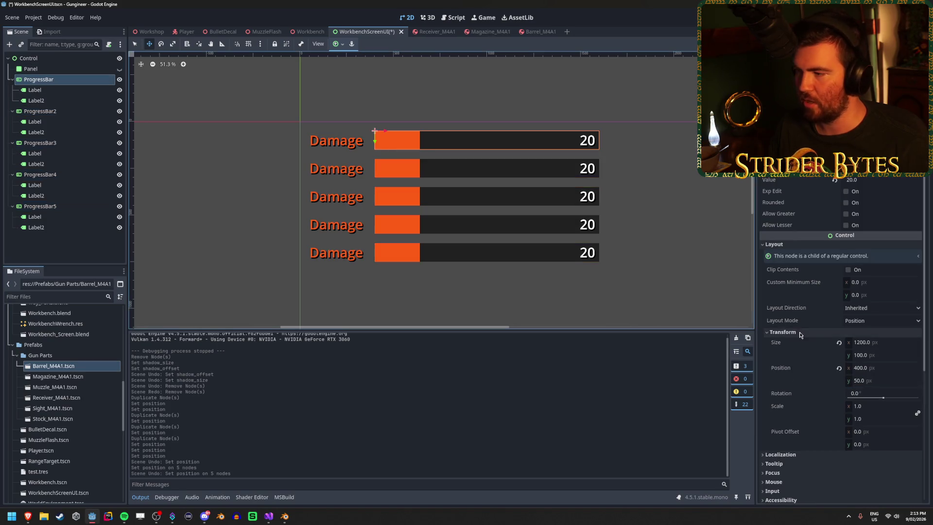
pyautogui.click(875, 378)
pyautogui.write('0')
pyautogui.press('Return')
pyautogui.click(46, 111)
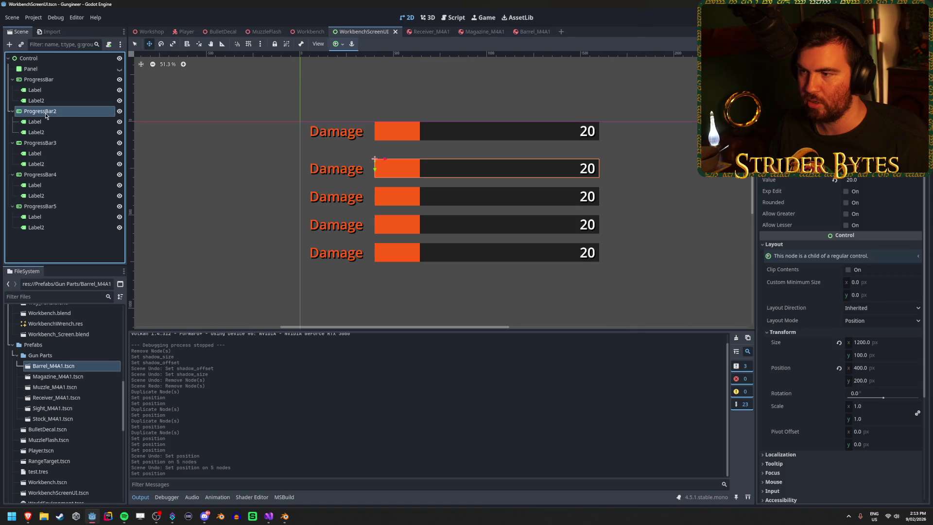
pyautogui.click(883, 380)
pyautogui.write('50')
pyautogui.press('Return')
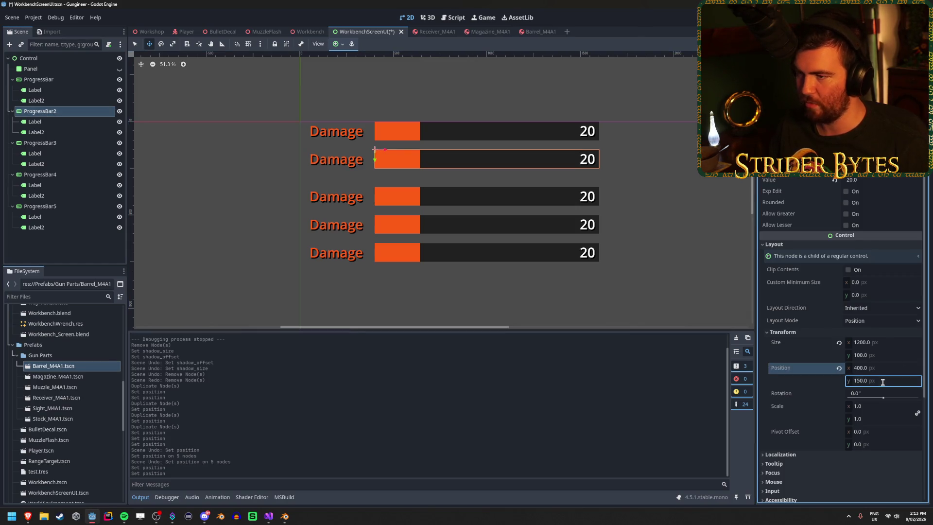
pyautogui.click(83, 142)
pyautogui.click(860, 381)
pyautogui.write('300')
pyautogui.press('Return')
# Set the fourth and fifth progress bars' Position y to 450 and 600.
pyautogui.click(46, 174)
pyautogui.click(873, 380)
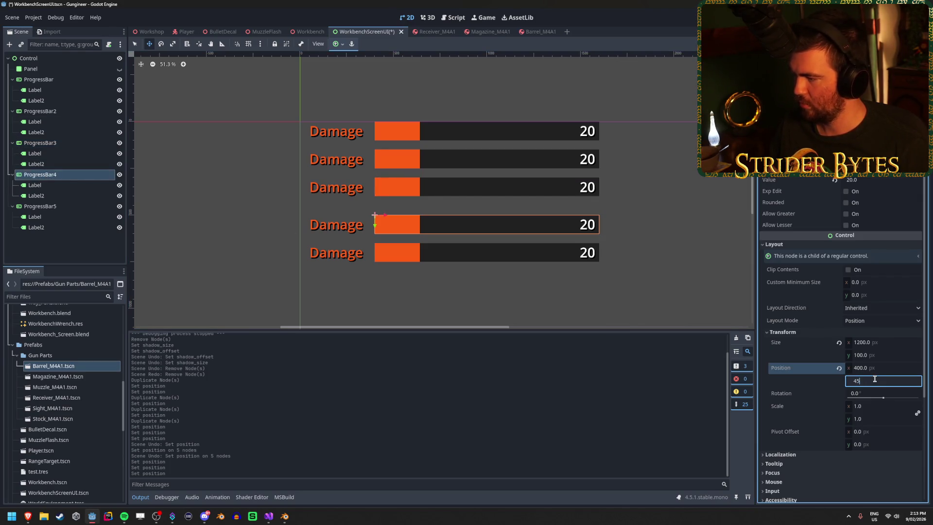
pyautogui.write('0')
pyautogui.press('Return')
pyautogui.click(66, 206)
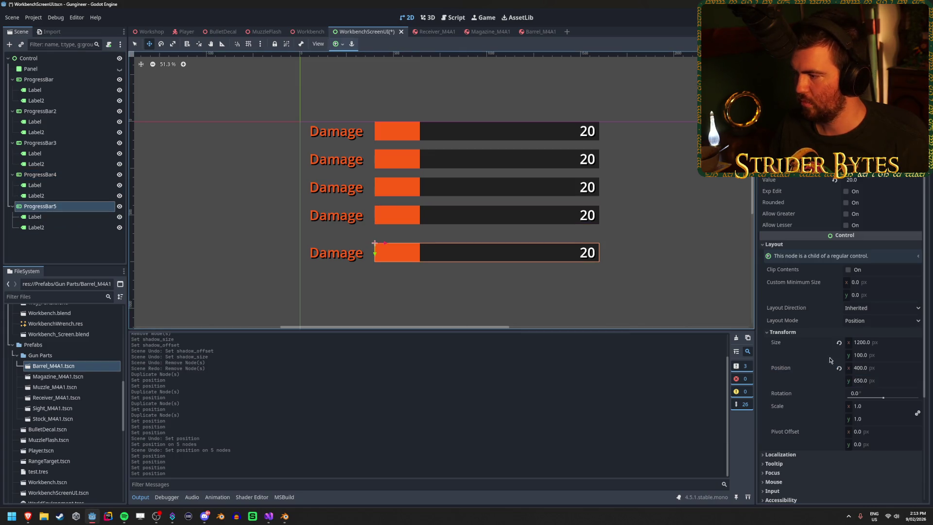
pyautogui.click(872, 381)
pyautogui.press('Return')
# Save WorkbenchScreenUI and check the new bar spacing on the 3D Workbench screen.
pyautogui.hotkey('ctrl', 's')
pyautogui.click(310, 32)
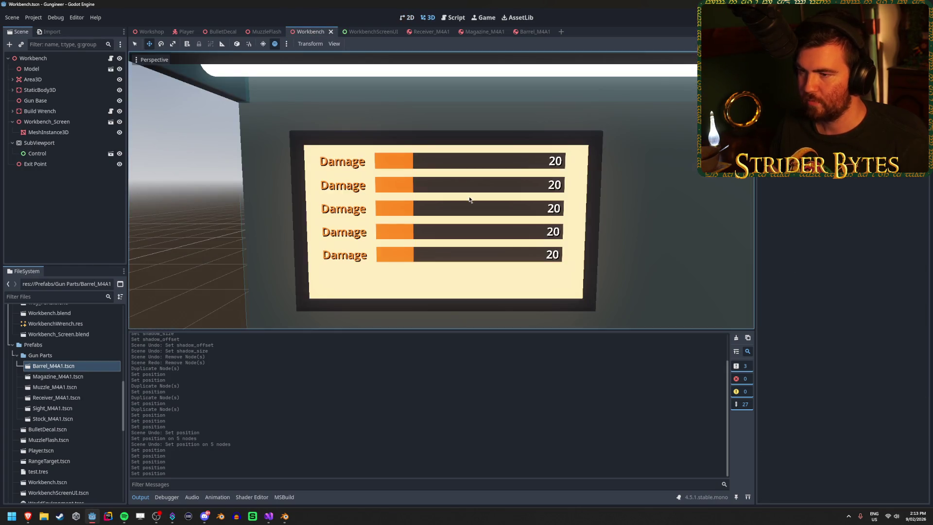
pyautogui.scroll(-5, 468, 197)
pyautogui.scroll(5, 468, 198)
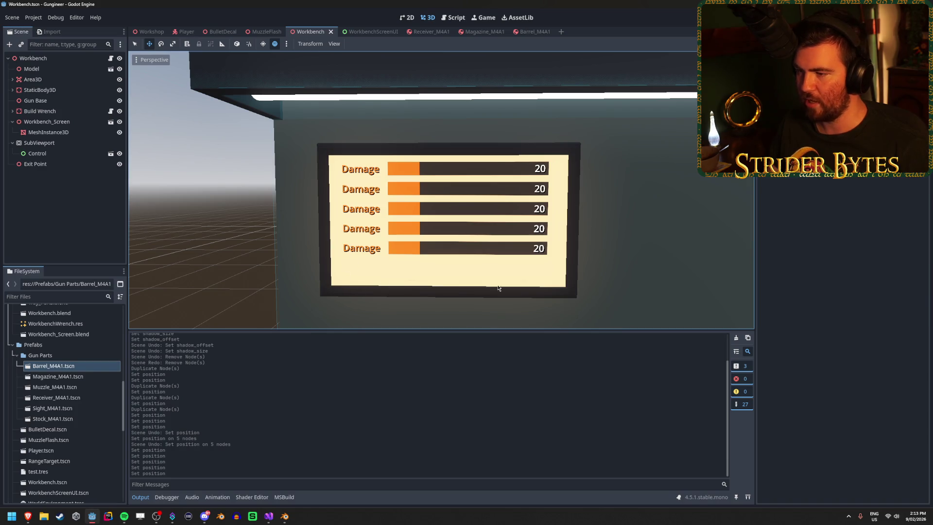
pyautogui.click(369, 32)
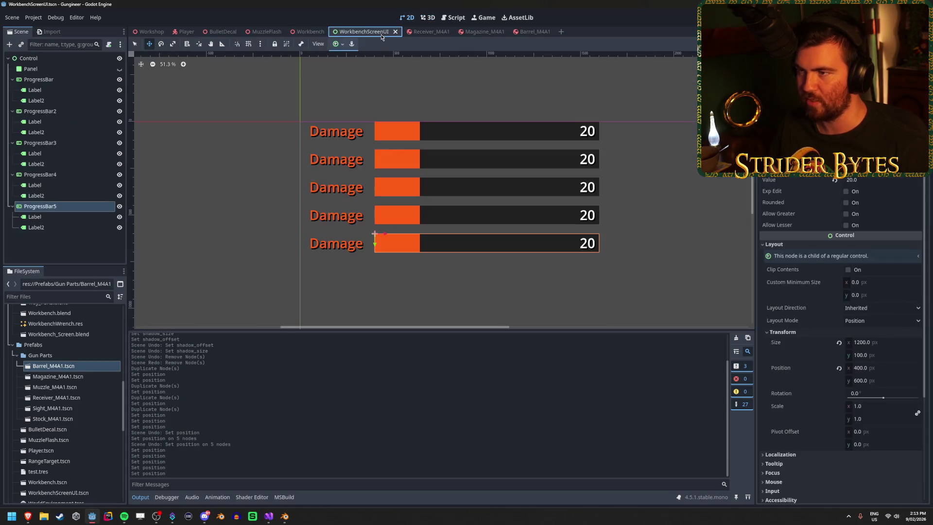
# Collapse the child labels of all five ProgressBar nodes in the scene tree.
pyautogui.click(12, 206)
pyautogui.click(12, 174)
pyautogui.click(12, 143)
pyautogui.click(12, 111)
pyautogui.click(13, 80)
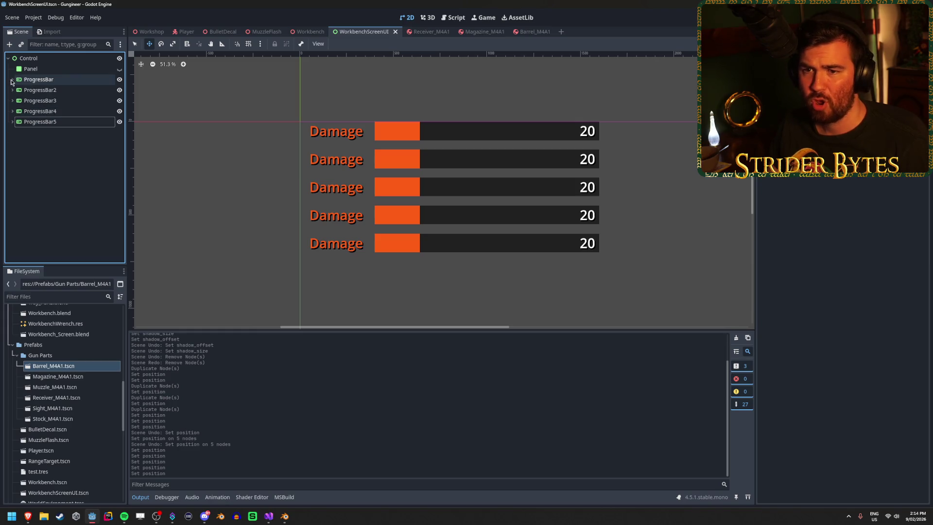
# Add a Panel child node under the Control root.
pyautogui.rightClick(47, 147)
pyautogui.click(55, 148)
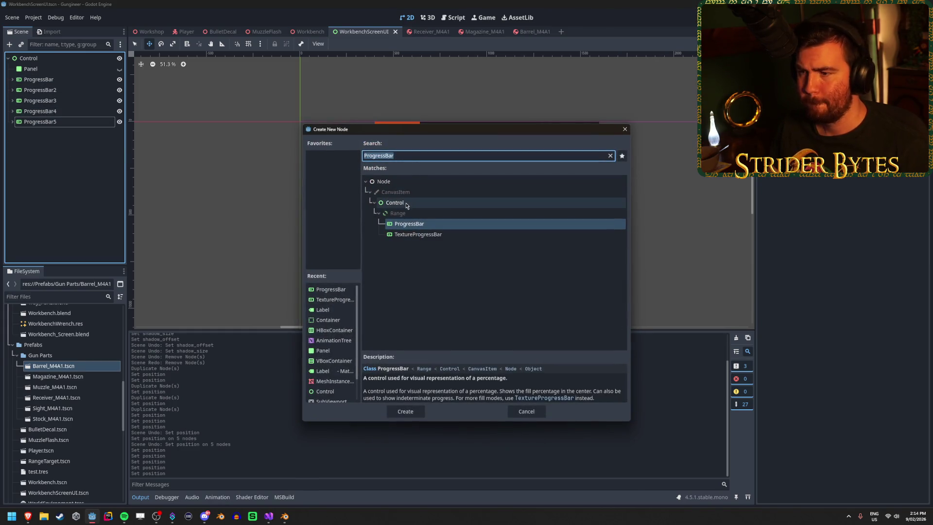
pyautogui.click(409, 203)
pyautogui.click(610, 155)
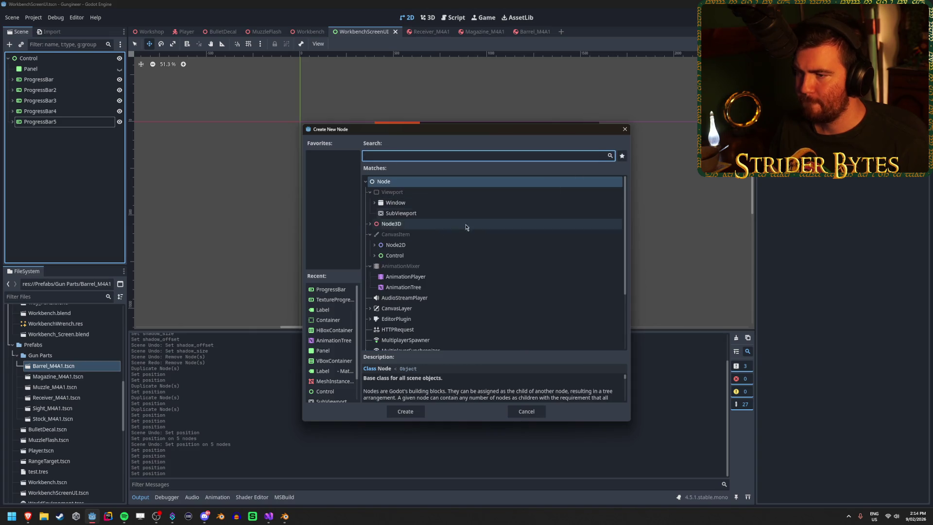
pyautogui.click(375, 256)
pyautogui.scroll(-5, 443, 251)
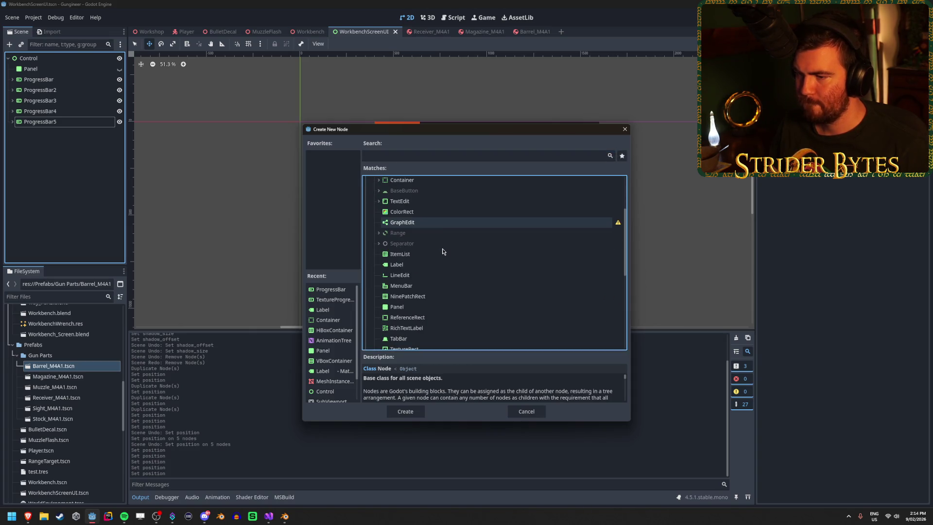
pyautogui.click(429, 265)
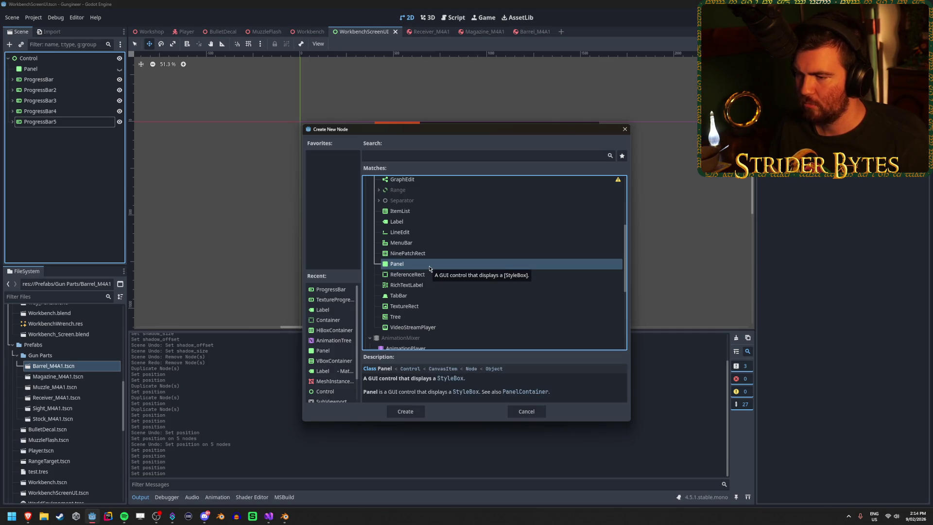
pyautogui.click(440, 306)
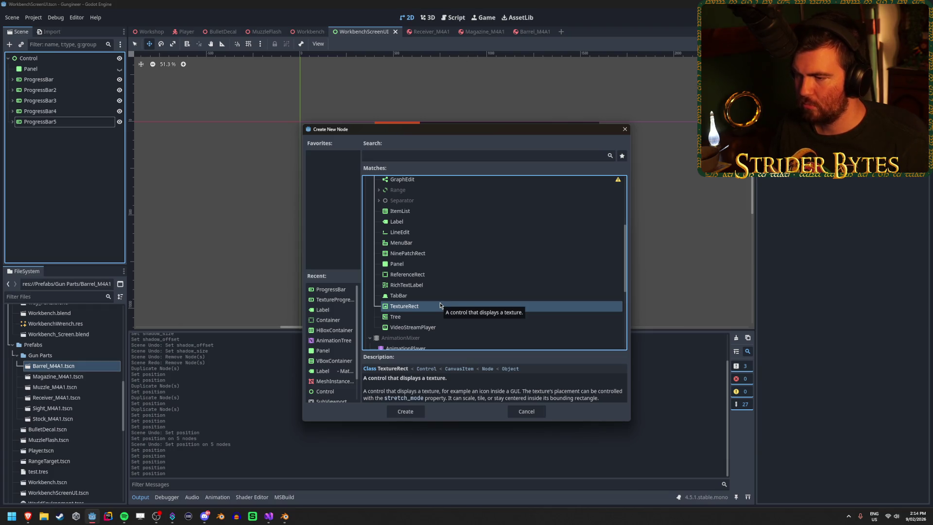
pyautogui.scroll(2, 440, 305)
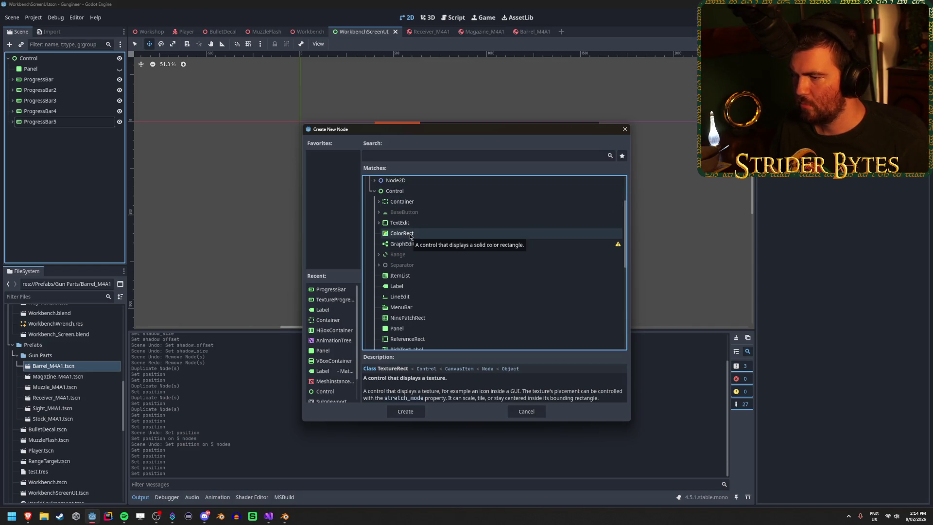
pyautogui.scroll(-2, 409, 263)
pyautogui.click(407, 289)
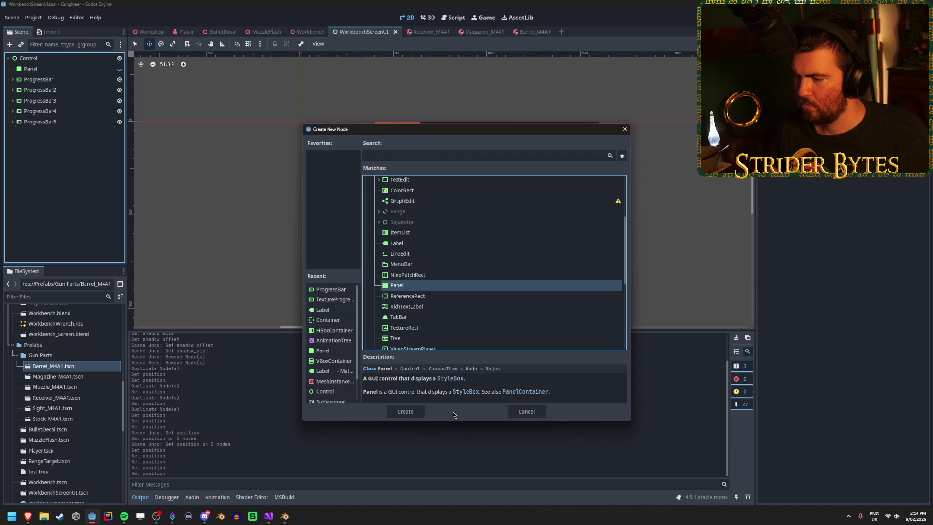
pyautogui.click(405, 411)
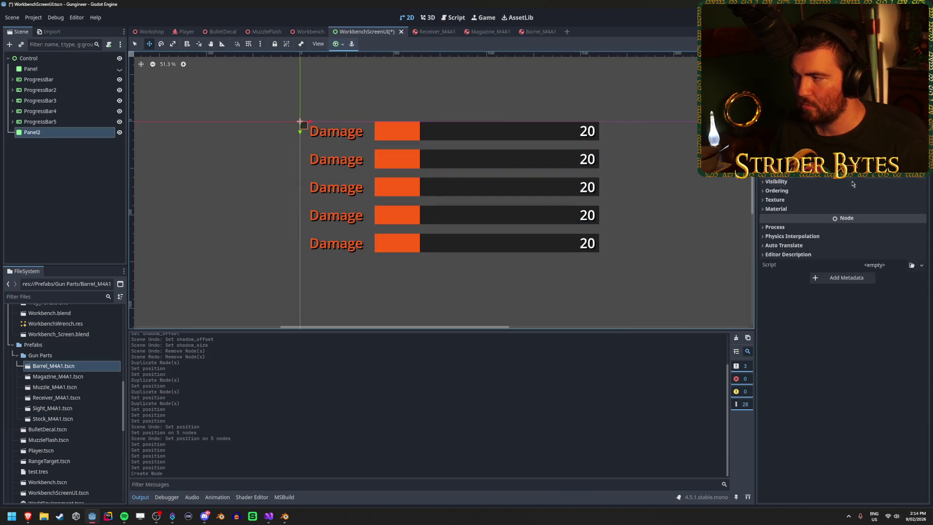
# Give Panel2 a size of 1600 × 200 px in the Inspector.
pyautogui.scroll(3, 836, 179)
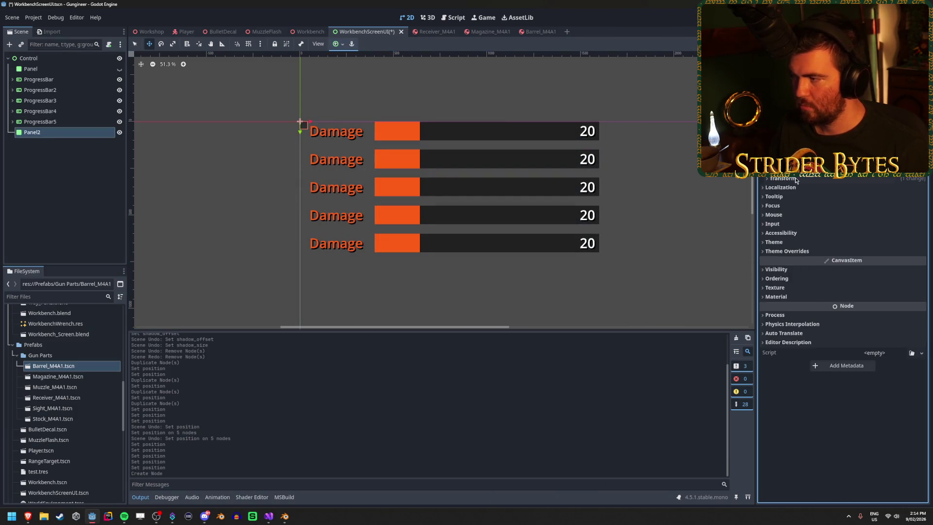
pyautogui.click(797, 179)
pyautogui.click(881, 190)
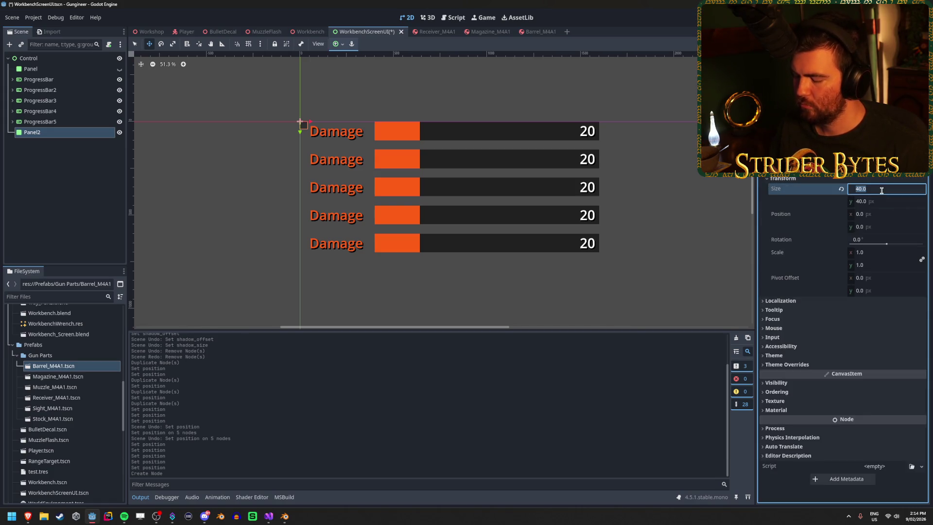
pyautogui.write('1600')
pyautogui.press('Return')
pyautogui.click(880, 203)
pyautogui.write('00')
pyautogui.press('Return')
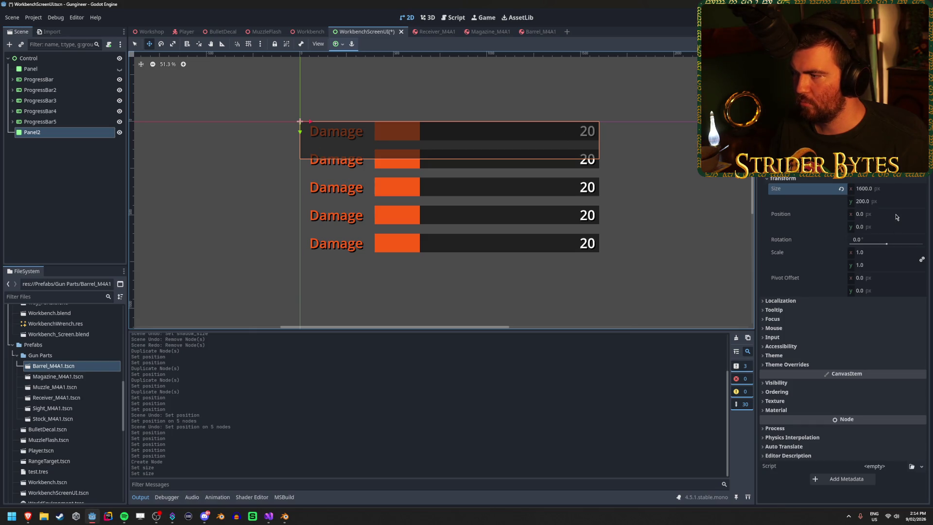
# Move Panel2 below the Damage bars, save, and preview it on the Workbench.
pyautogui.click(895, 214)
pyautogui.write('50')
pyautogui.press('Return')
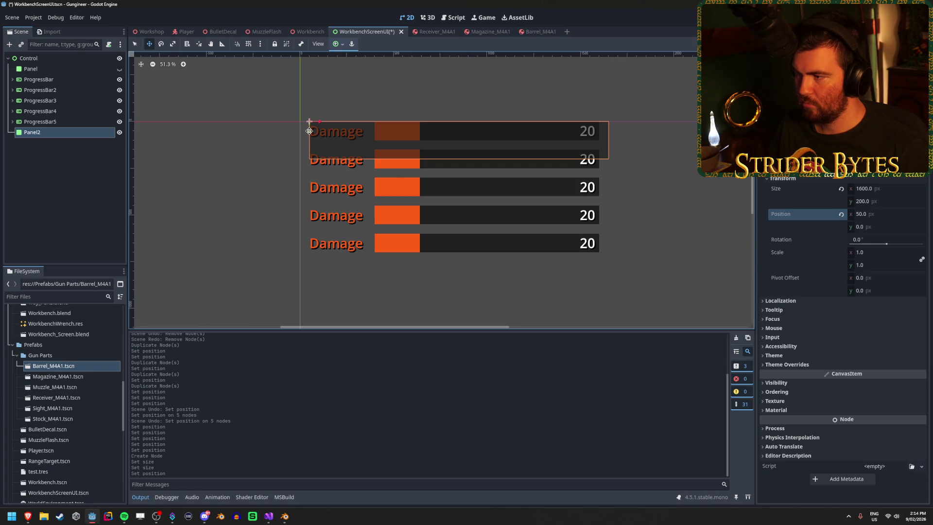
pyautogui.click(893, 214)
pyautogui.write('25')
pyautogui.press('Return')
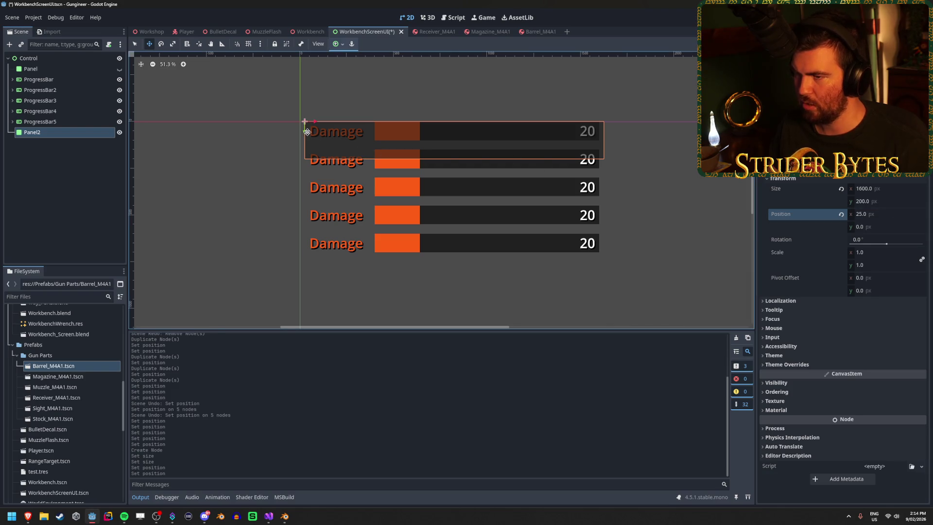
pyautogui.moveTo(304, 133); pyautogui.dragTo(304, 267)
pyautogui.hotkey('ctrl', 's')
pyautogui.click(310, 31)
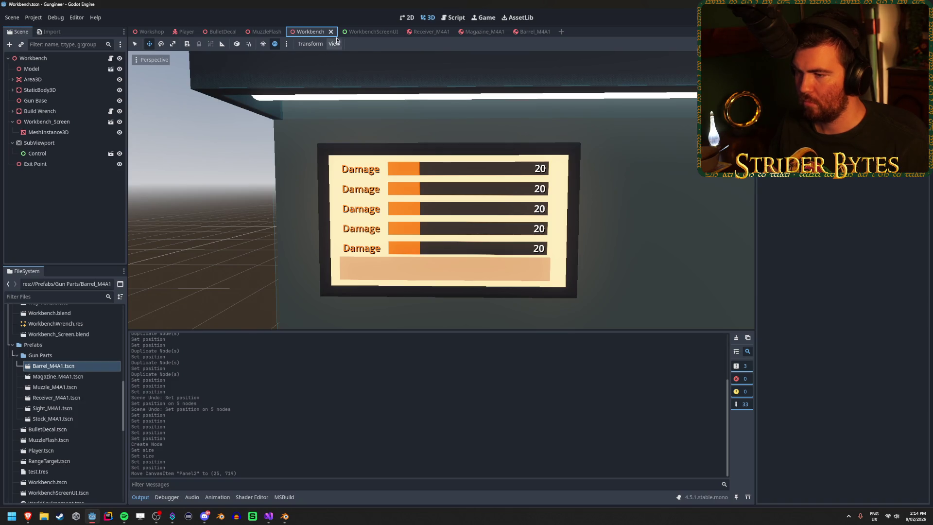
pyautogui.click(372, 33)
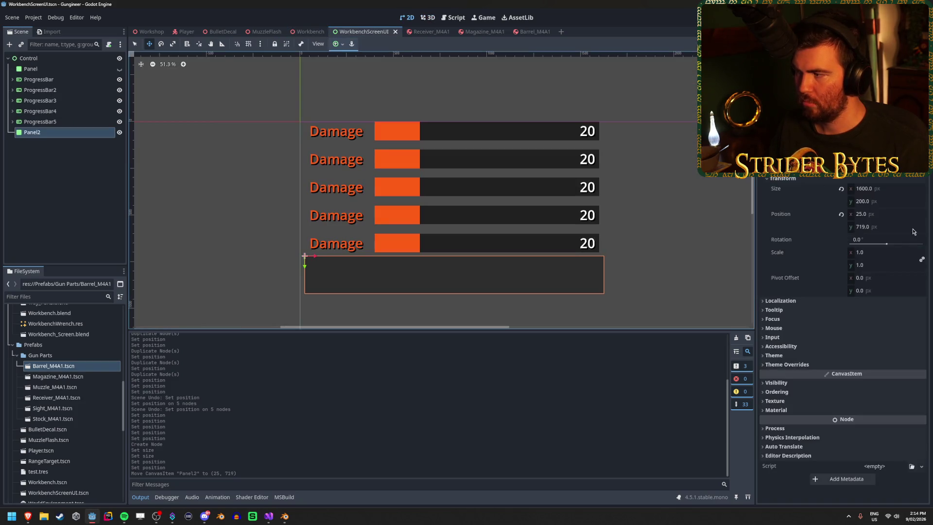
# Widen Panel2 to 1700 px, adjust its vertical position, and preview the result.
pyautogui.click(903, 192)
pyautogui.write('17')
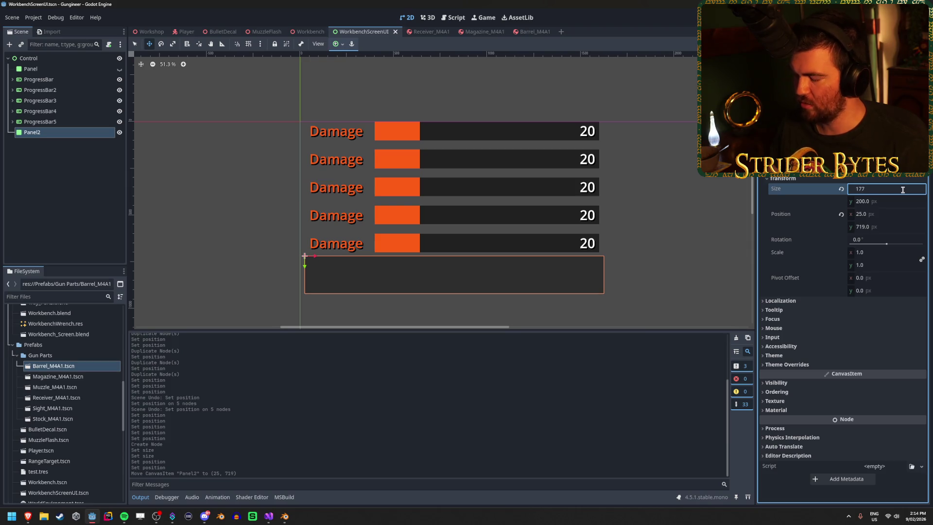
pyautogui.write('00')
pyautogui.press('Return')
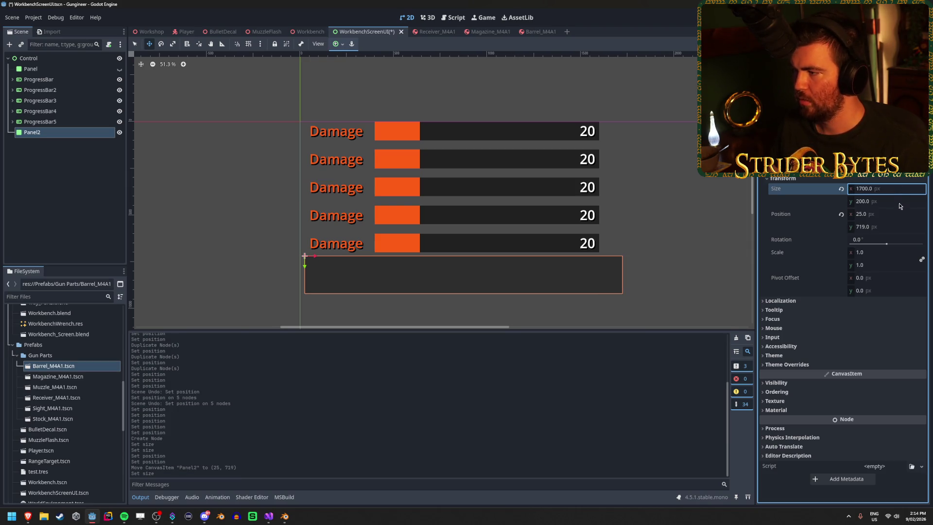
pyautogui.click(892, 227)
pyautogui.write('05')
pyautogui.press('Return')
pyautogui.click(307, 32)
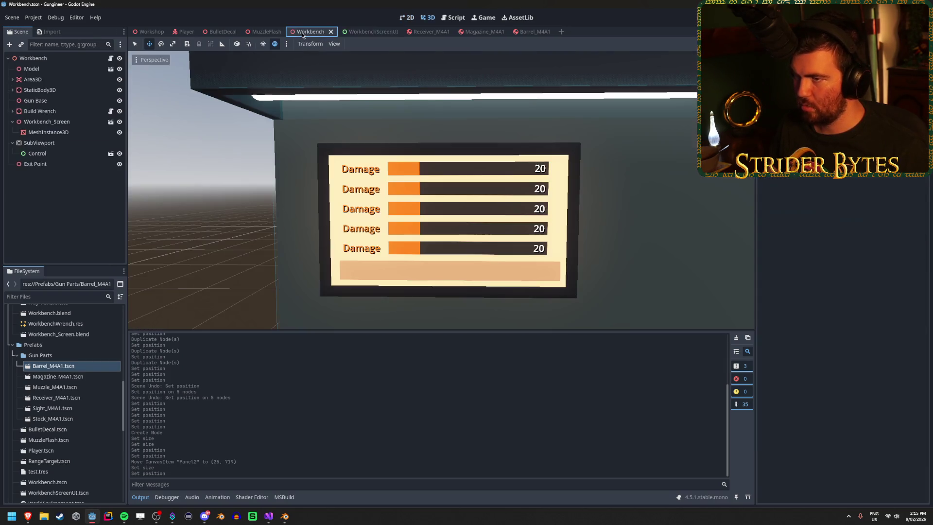
pyautogui.click(374, 32)
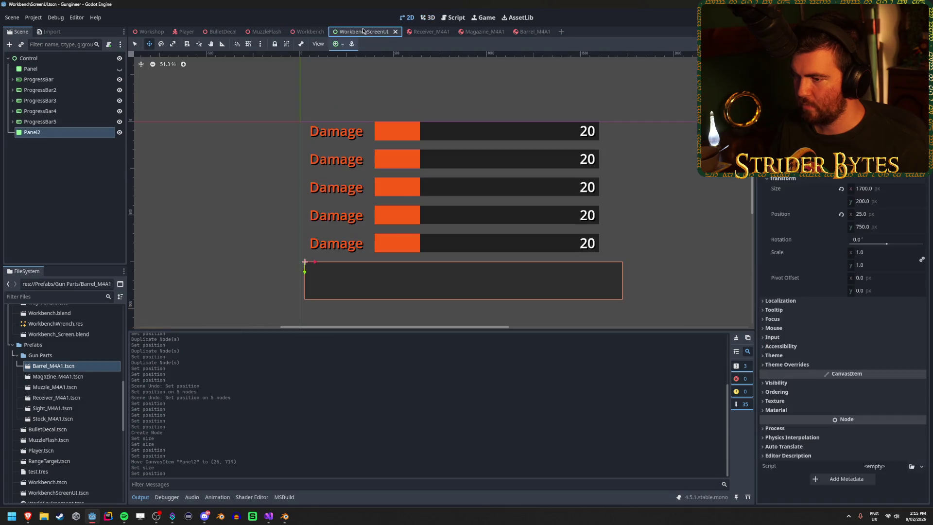
# Resize the background Panel to 1700 × 900 px.
pyautogui.click(119, 68)
pyautogui.click(97, 73)
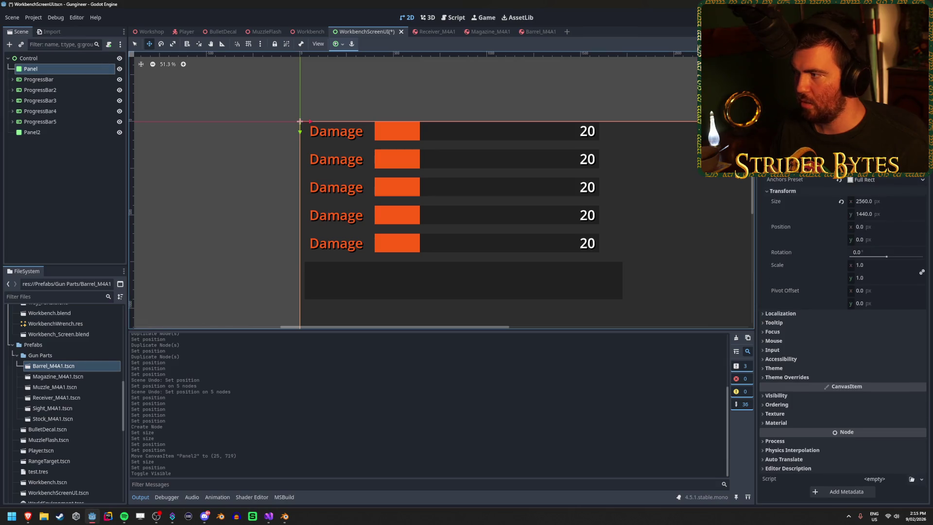
pyautogui.click(881, 202)
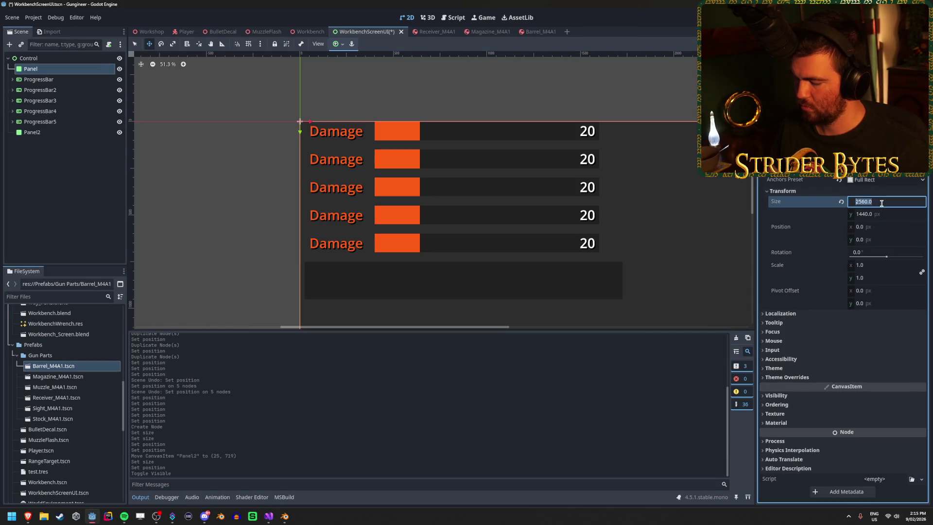
pyautogui.write('170')
pyautogui.press('Tab')
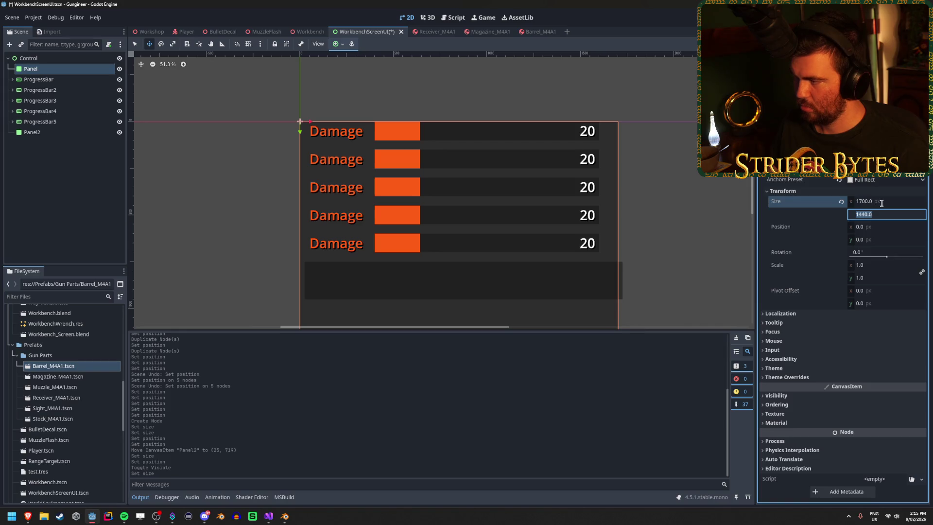
pyautogui.write('900')
pyautogui.press('Return')
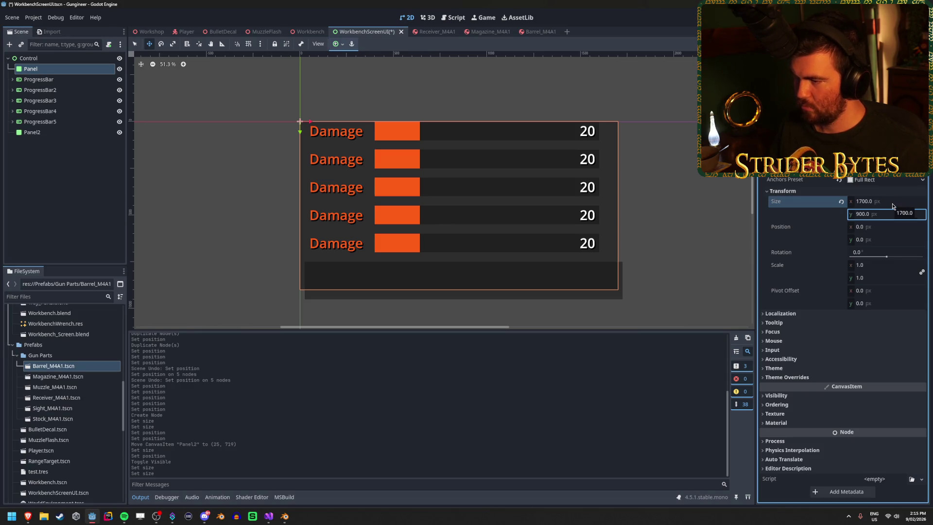
# Place Panel2 at position 0, 700, save, and preview the Workbench screen.
pyautogui.click(60, 134)
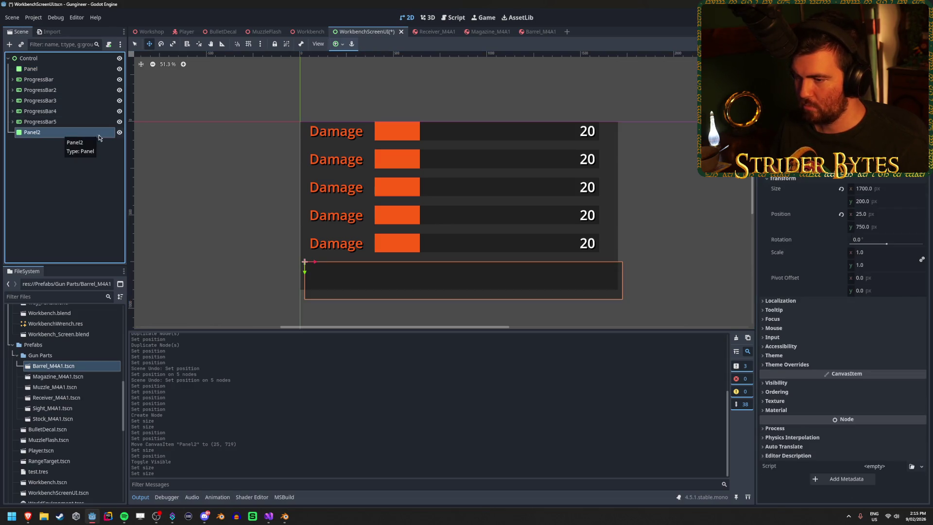
pyautogui.click(887, 215)
pyautogui.write('0')
pyautogui.press('Return')
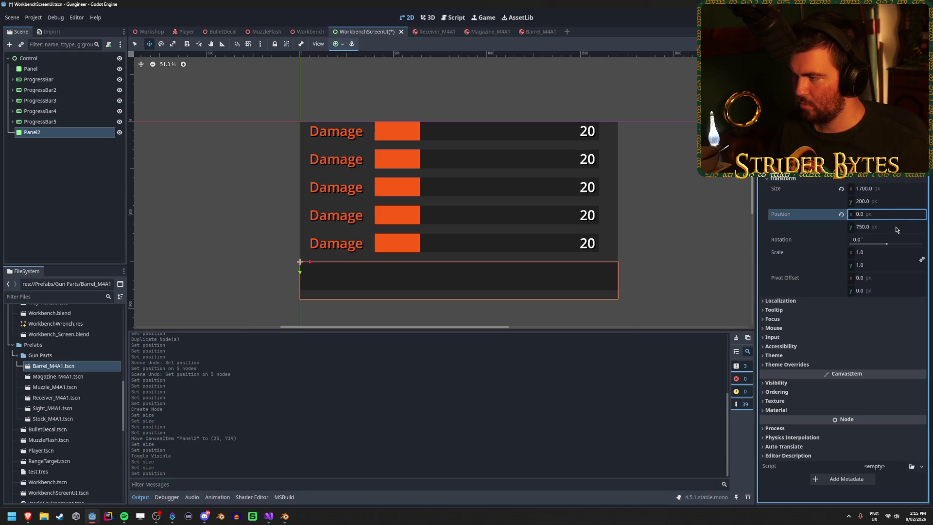
pyautogui.click(895, 227)
pyautogui.write('700')
pyautogui.press('Return')
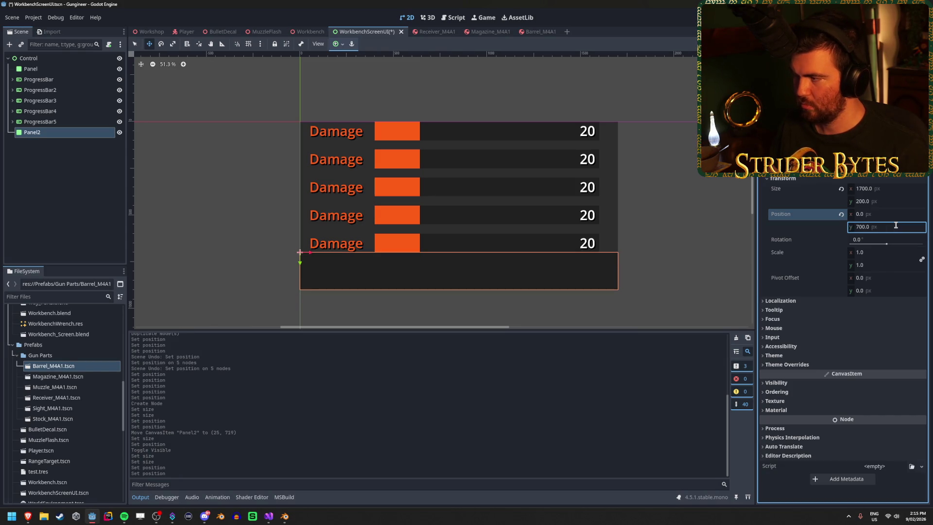
pyautogui.hotkey('ctrl', 's')
pyautogui.click(306, 31)
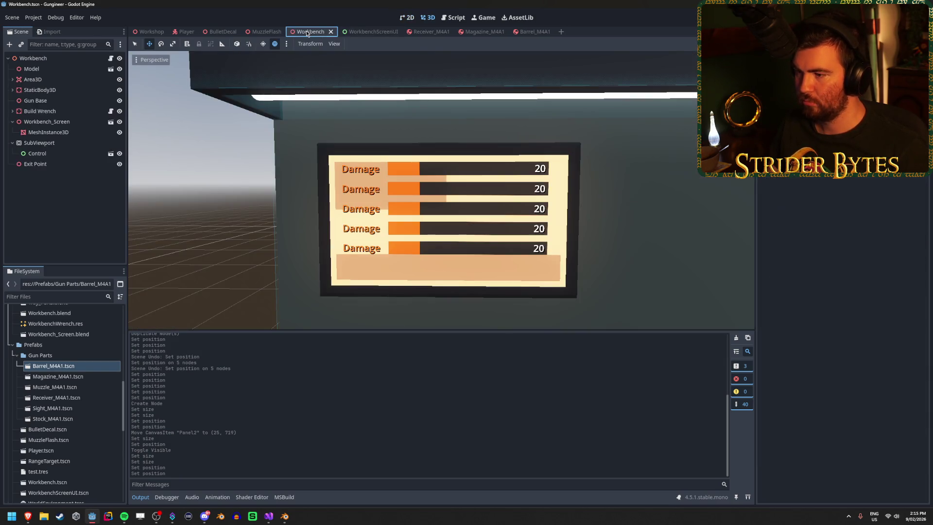
# Reset the background Panel's anchors to top left with plain position layout, and save.
pyautogui.click(366, 33)
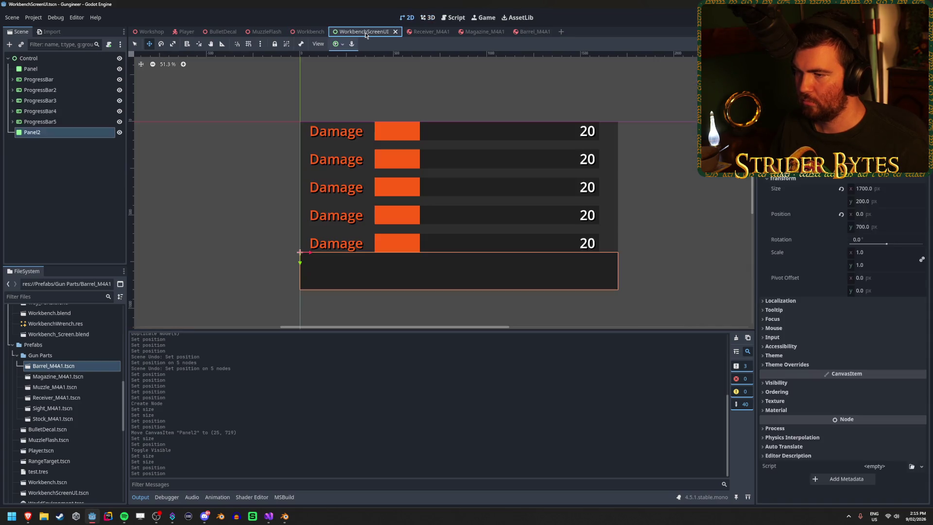
pyautogui.click(83, 70)
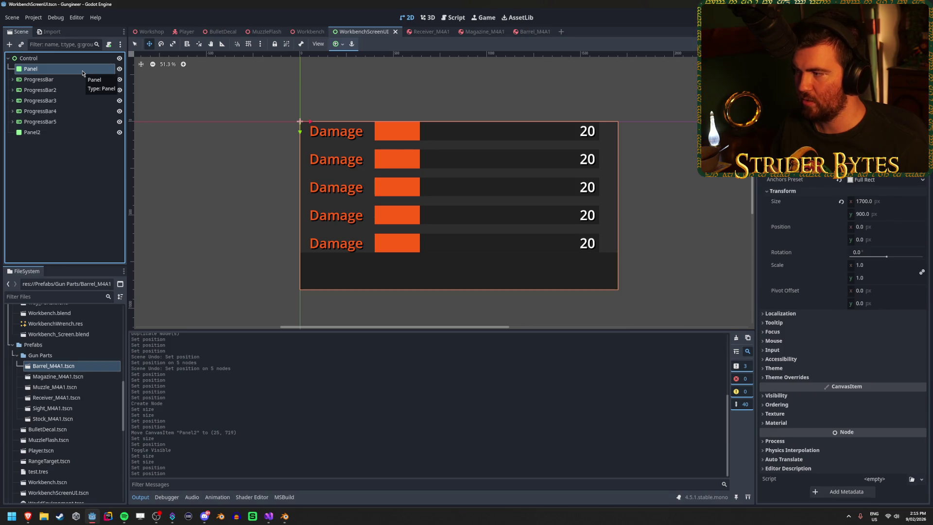
pyautogui.click(67, 131)
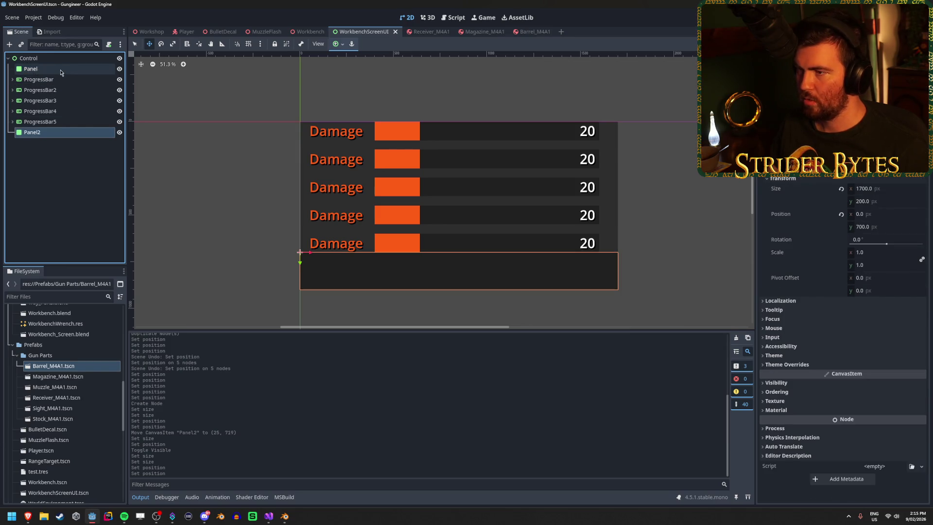
pyautogui.click(62, 69)
pyautogui.click(839, 180)
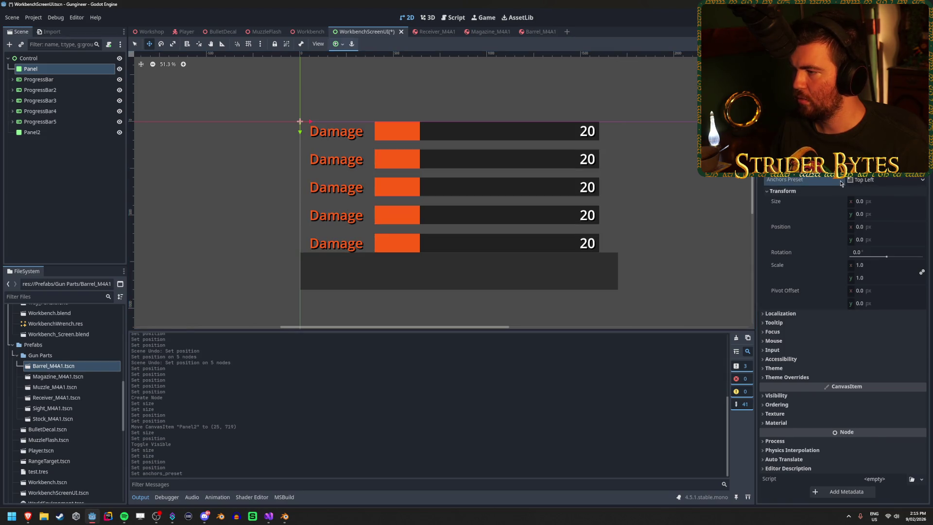
pyautogui.click(70, 131)
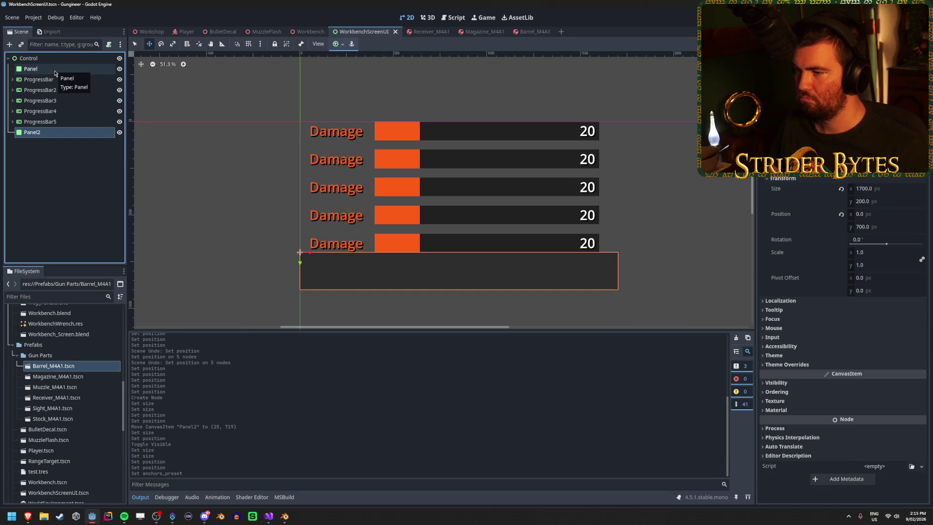
pyautogui.click(55, 72)
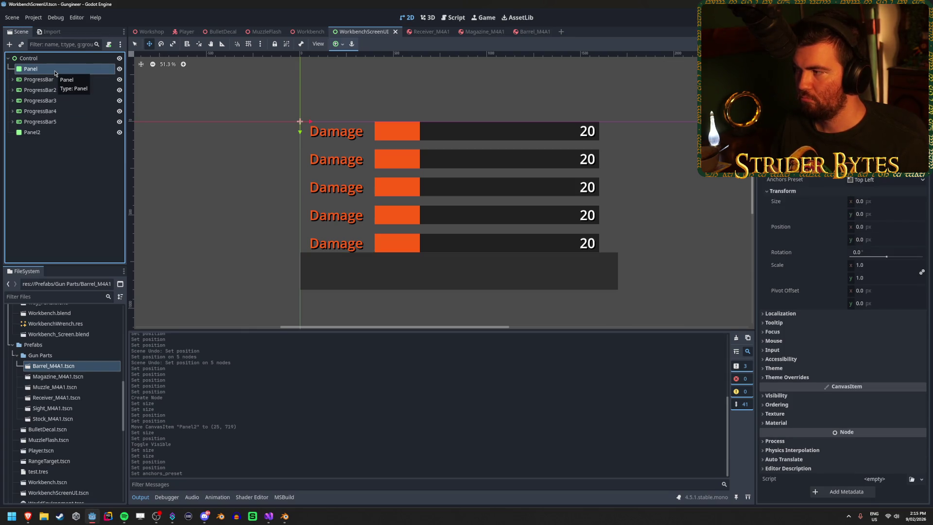
pyautogui.click(65, 134)
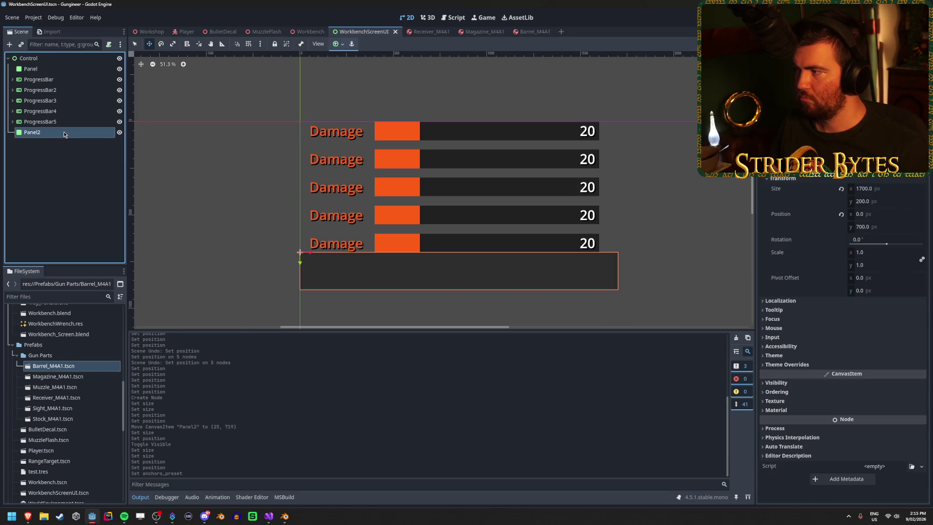
pyautogui.click(58, 69)
pyautogui.click(874, 178)
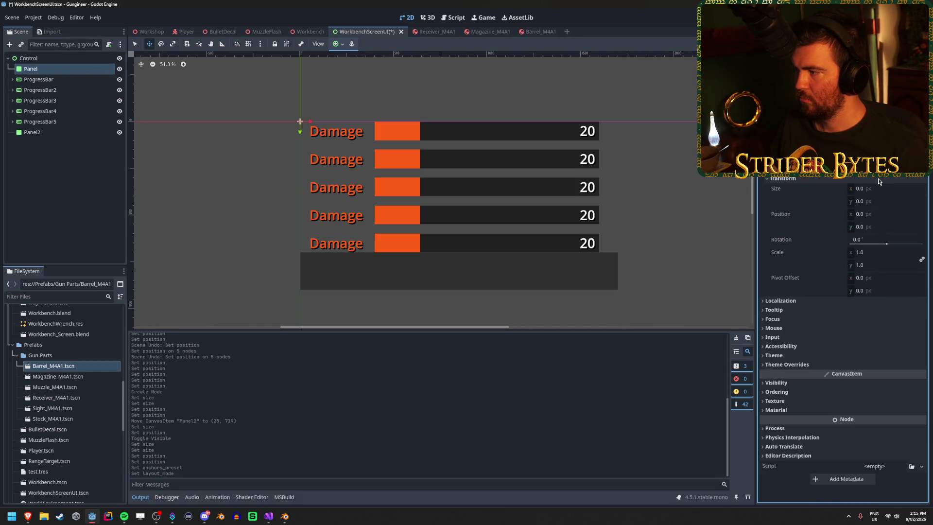
pyautogui.hotkey('ctrl', 's')
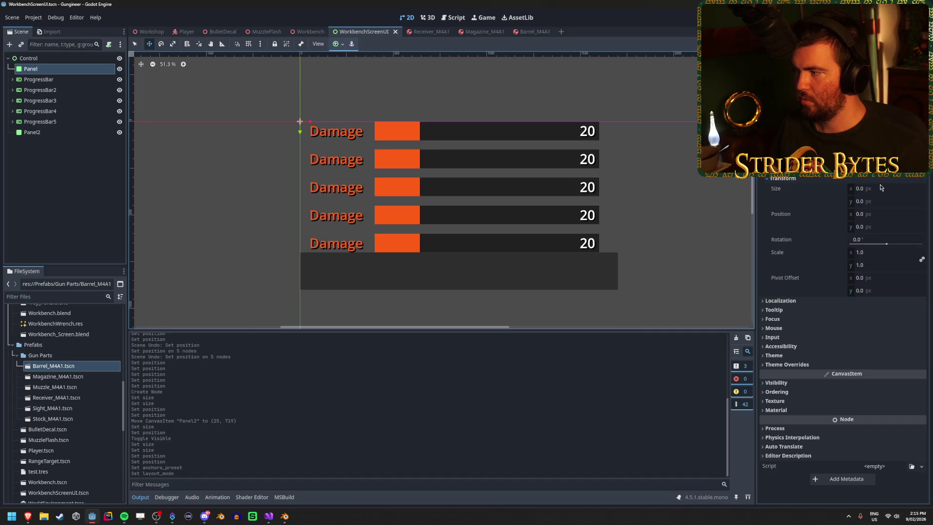
# Set the background Panel's size back to 1700 × 900 px and save.
pyautogui.click(880, 188)
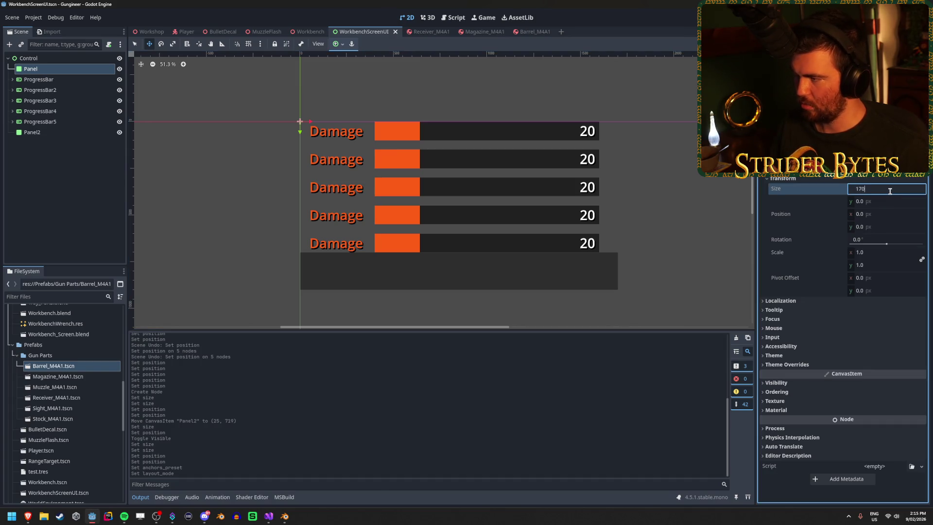
pyautogui.write('00')
pyautogui.press('Tab')
pyautogui.write('900')
pyautogui.press('Return')
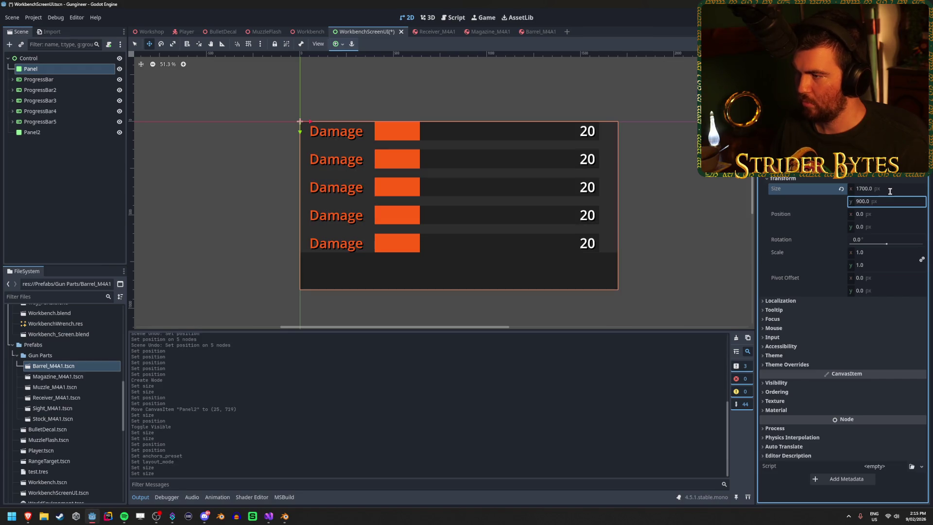
pyautogui.hotkey('ctrl', 's')
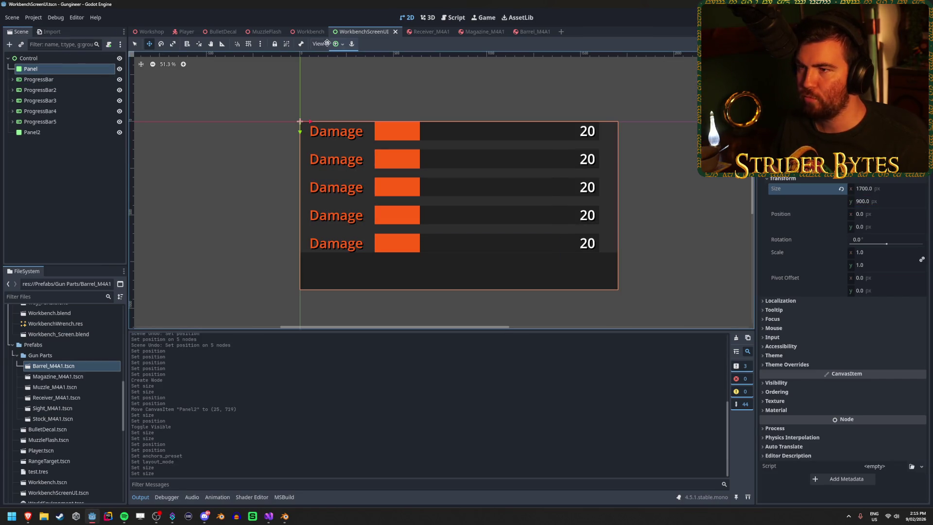
pyautogui.click(307, 33)
pyautogui.click(369, 32)
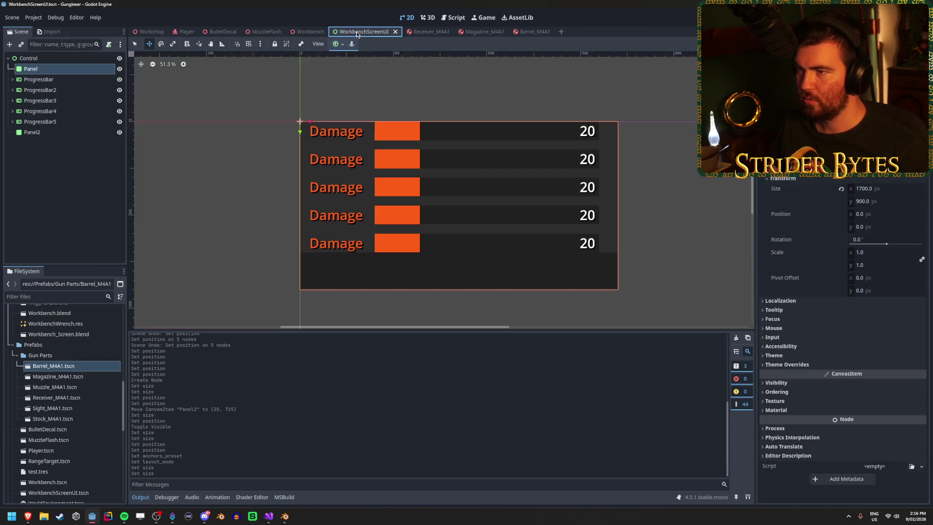
pyautogui.click(120, 69)
pyautogui.hotkey('ctrl', 's')
# Make Panel2 175 px tall at y 725, save, and check the Workbench screen.
pyautogui.click(57, 133)
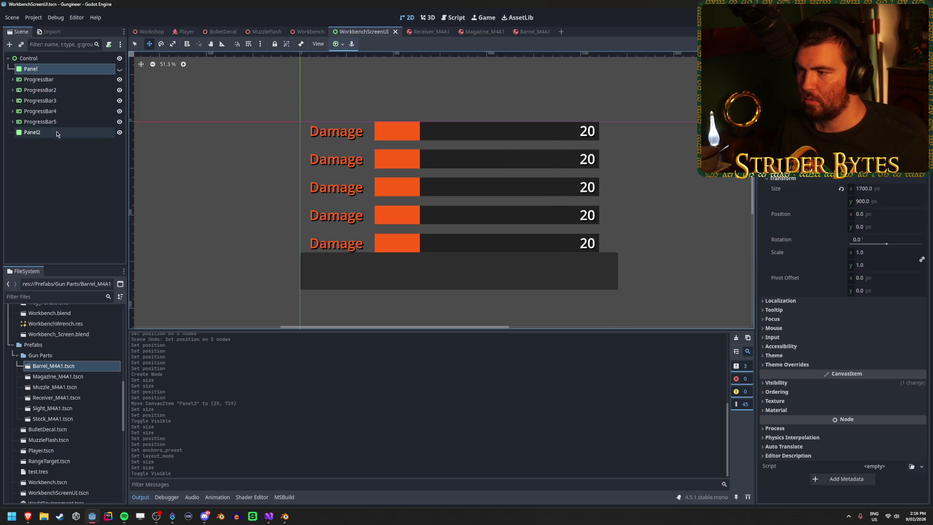
pyautogui.click(900, 202)
pyautogui.write('75')
pyautogui.press('Return')
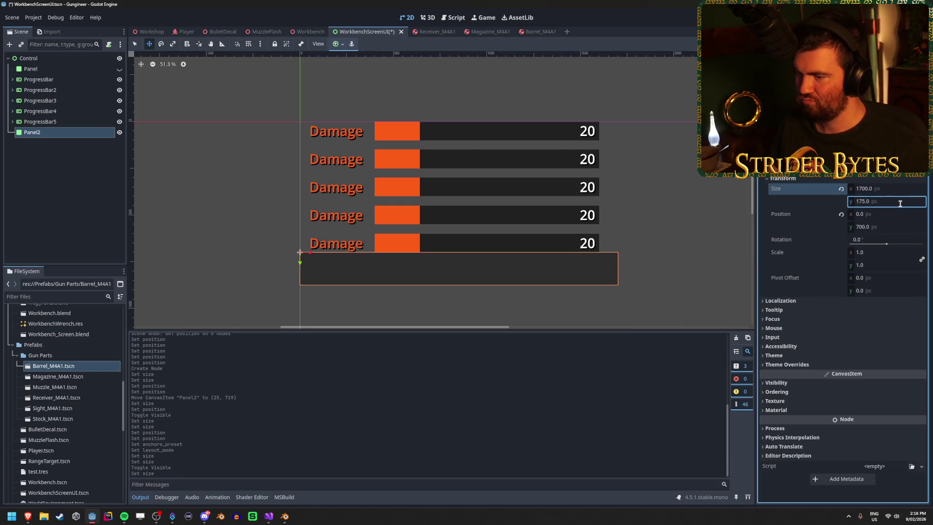
pyautogui.click(892, 227)
pyautogui.write('725')
pyautogui.press('Return')
pyautogui.hotkey('ctrl', 's')
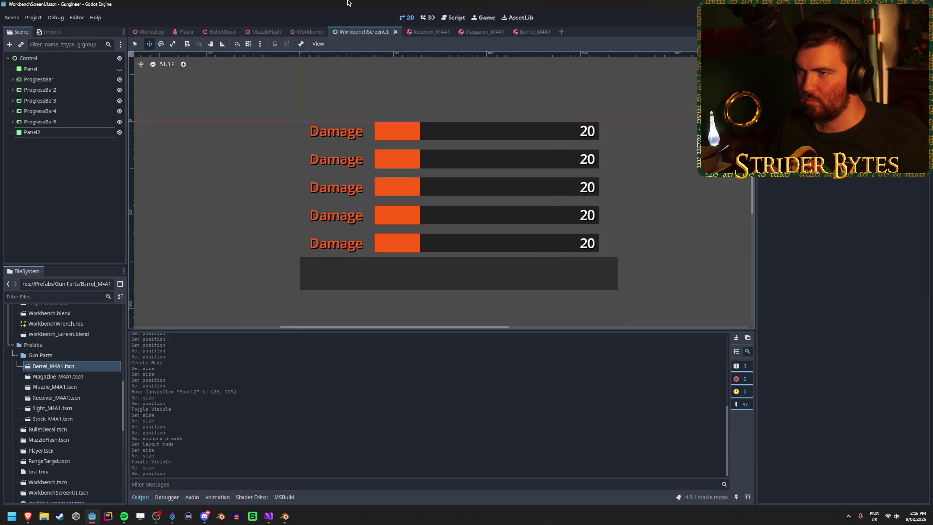
pyautogui.click(304, 32)
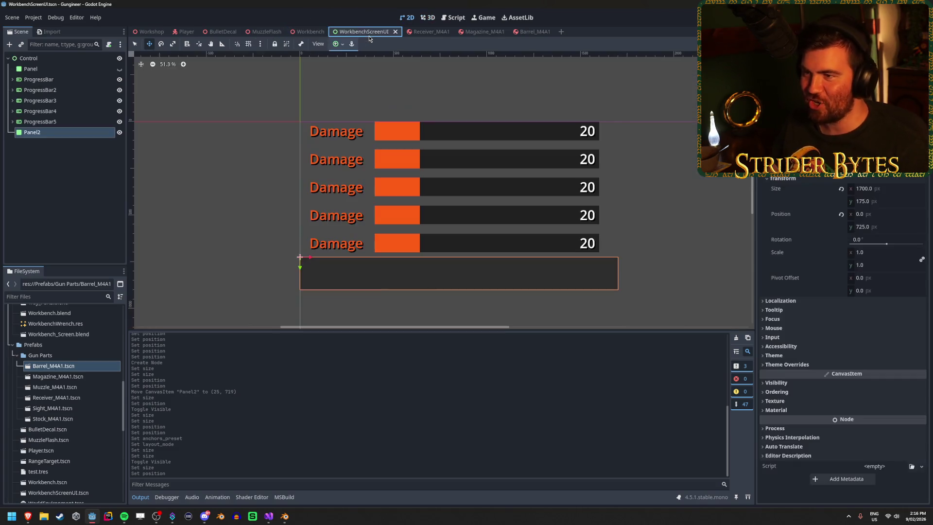
pyautogui.click(369, 35)
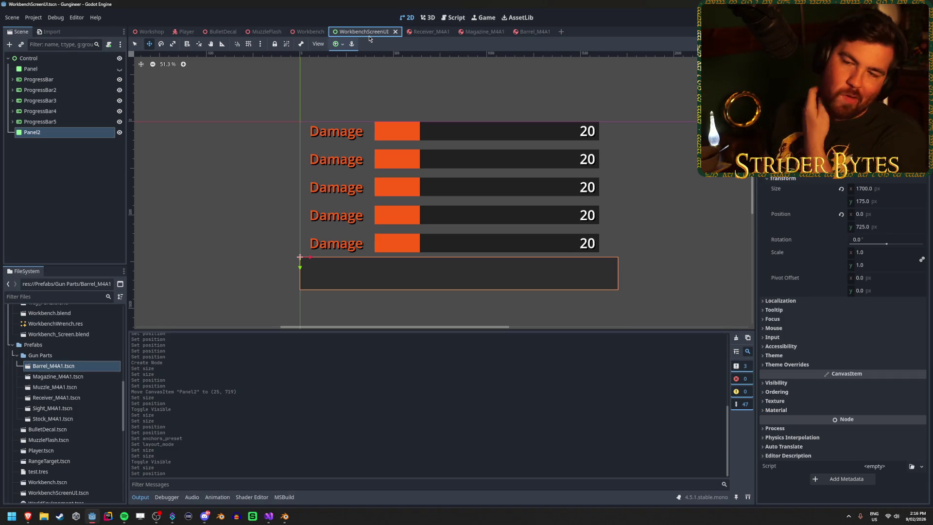
pyautogui.click(35, 91)
# Rename the second and third stat labels to Fire Rate and Ammo.
pyautogui.press('Right')
pyautogui.press('Down')
pyautogui.press('Down')
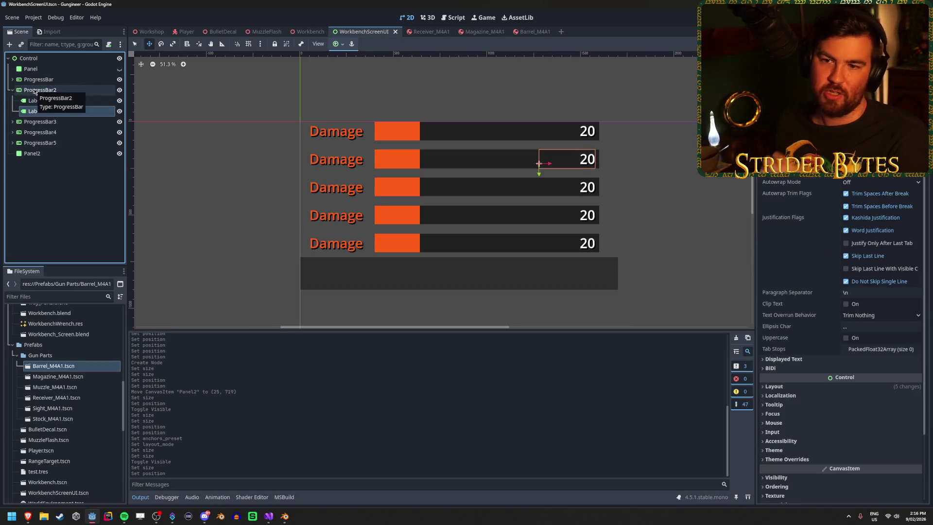
pyautogui.press('Up')
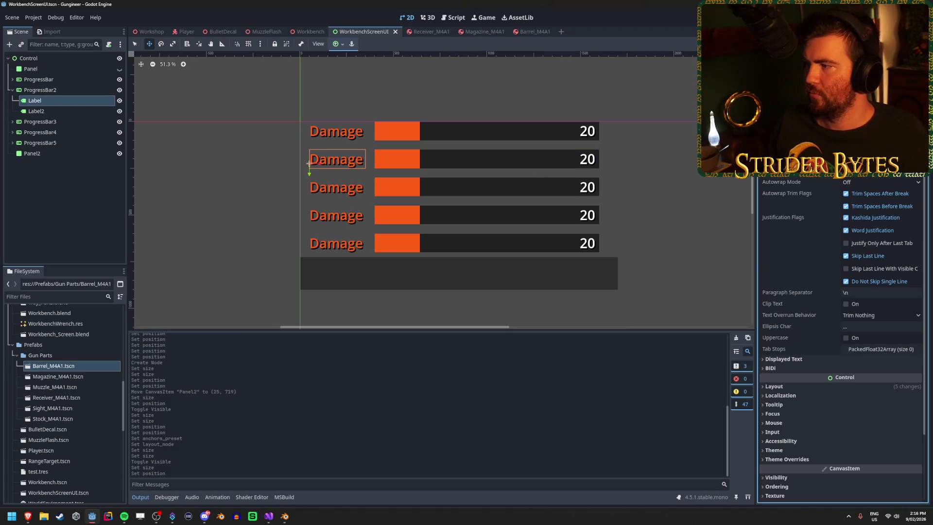
pyautogui.write('Fire Rate')
pyautogui.click(218, 126)
pyautogui.click(13, 121)
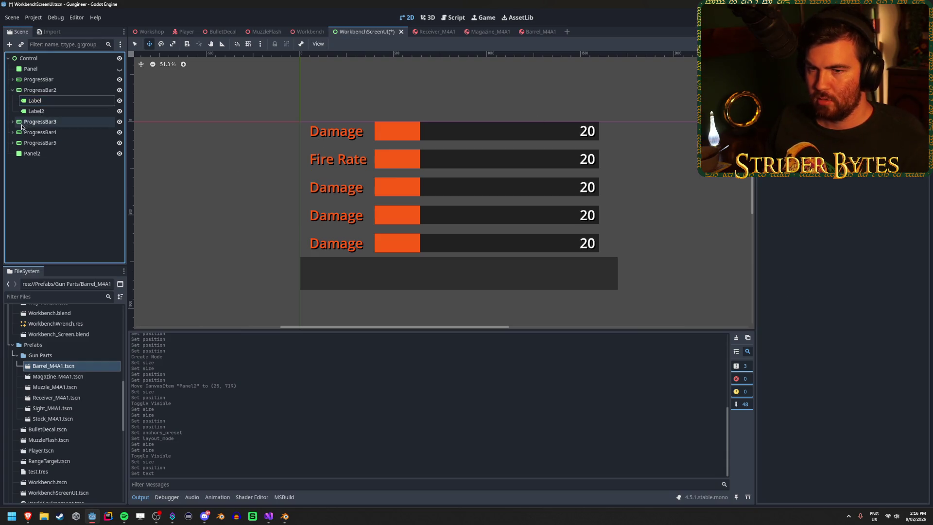
pyautogui.click(35, 132)
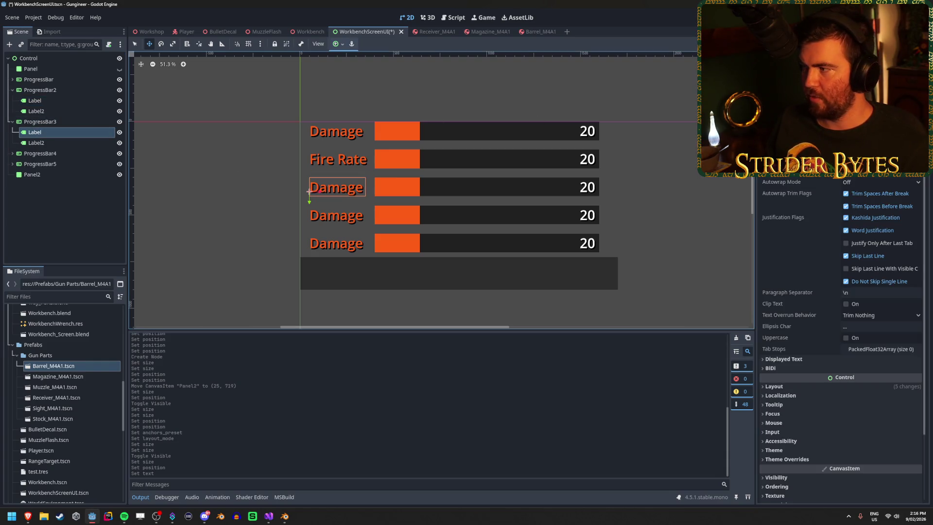
pyautogui.write('Ammo')
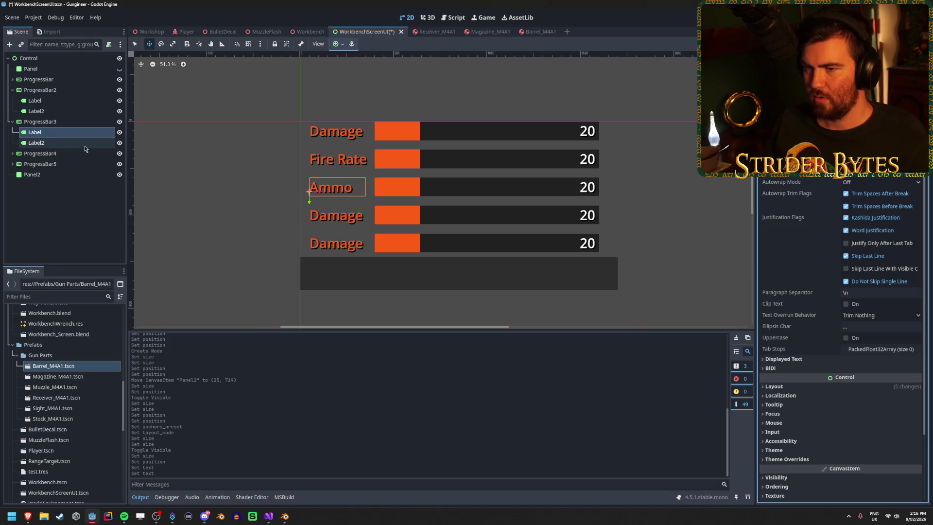
pyautogui.click(69, 202)
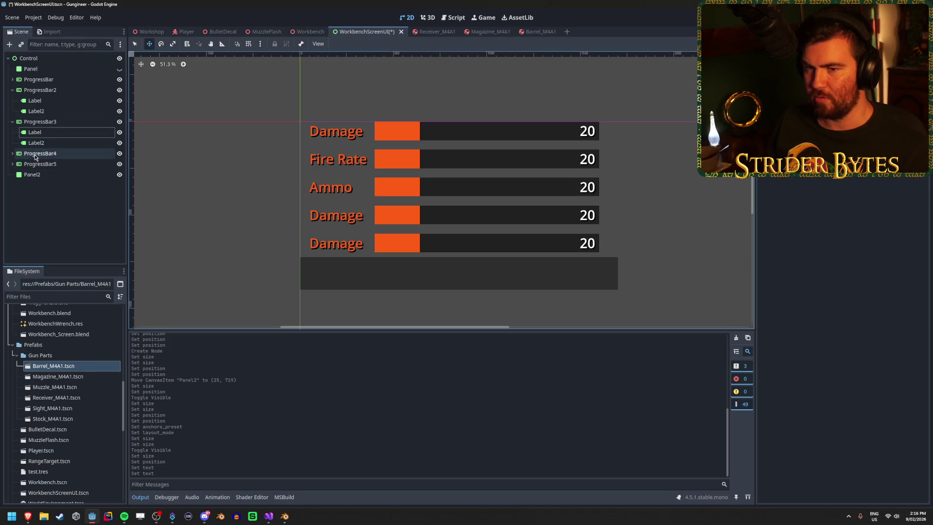
# Rename the fourth and fifth stat labels to Stability and Accuracy.
pyautogui.click(12, 153)
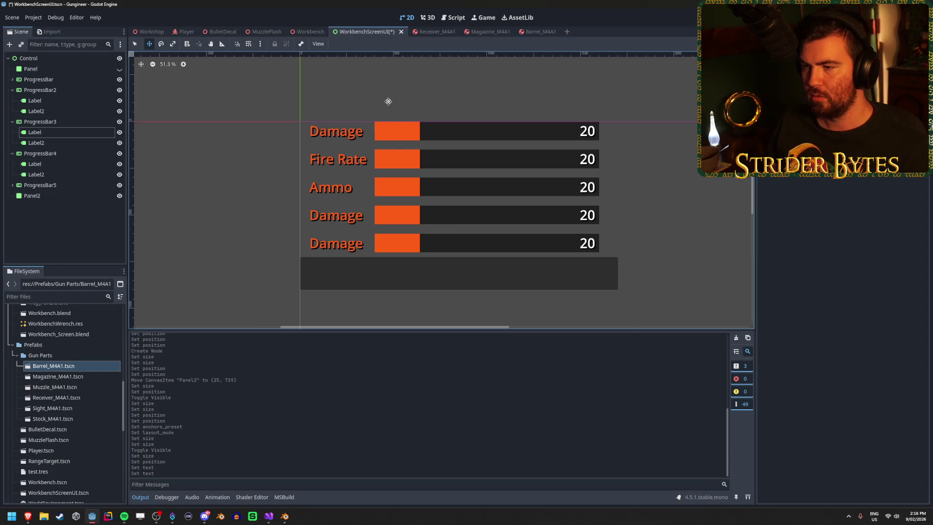
pyautogui.click(311, 217)
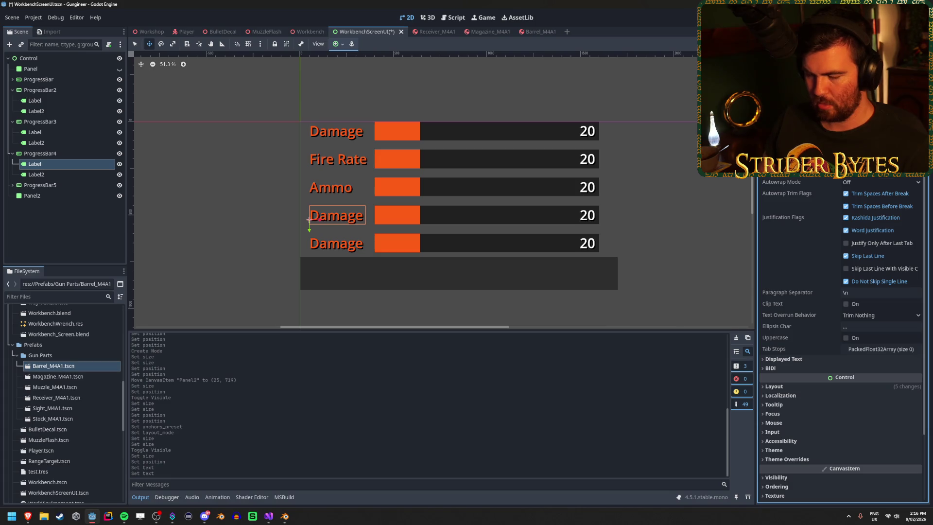
pyautogui.write('Stabi')
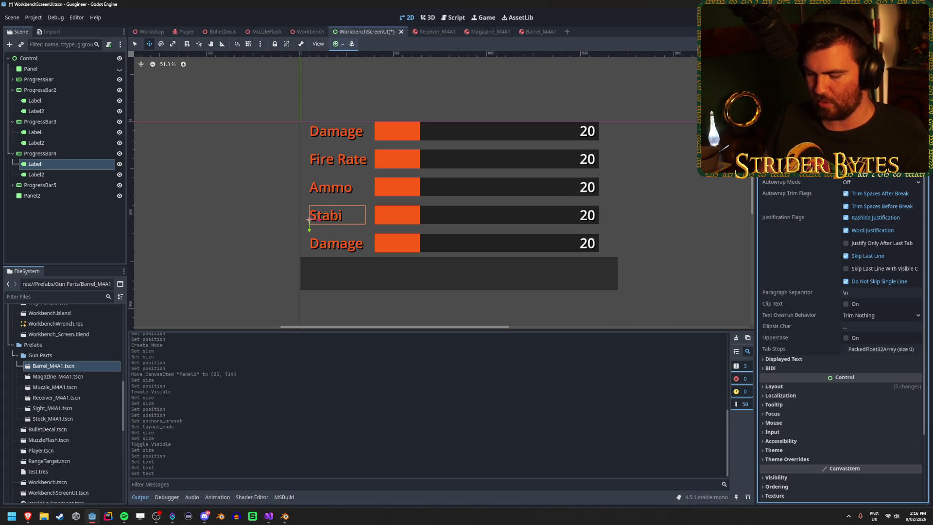
pyautogui.click(12, 185)
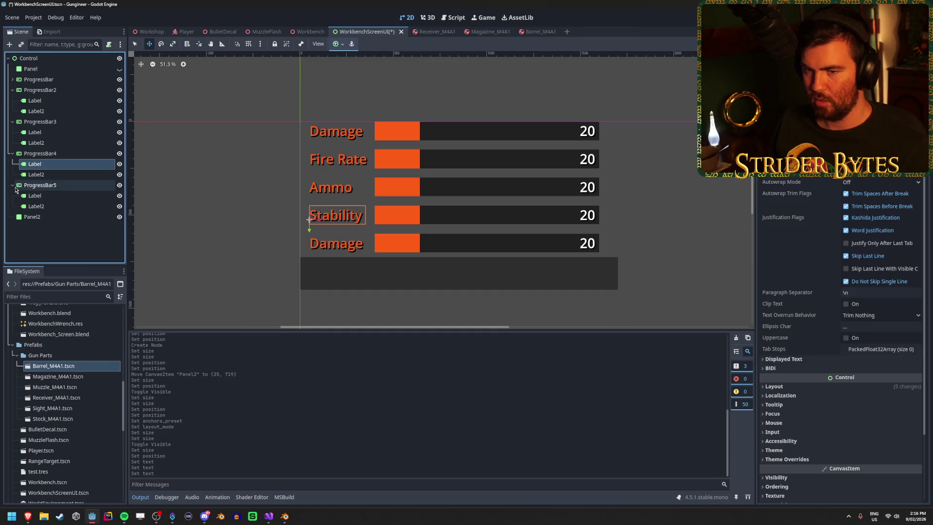
pyautogui.click(56, 198)
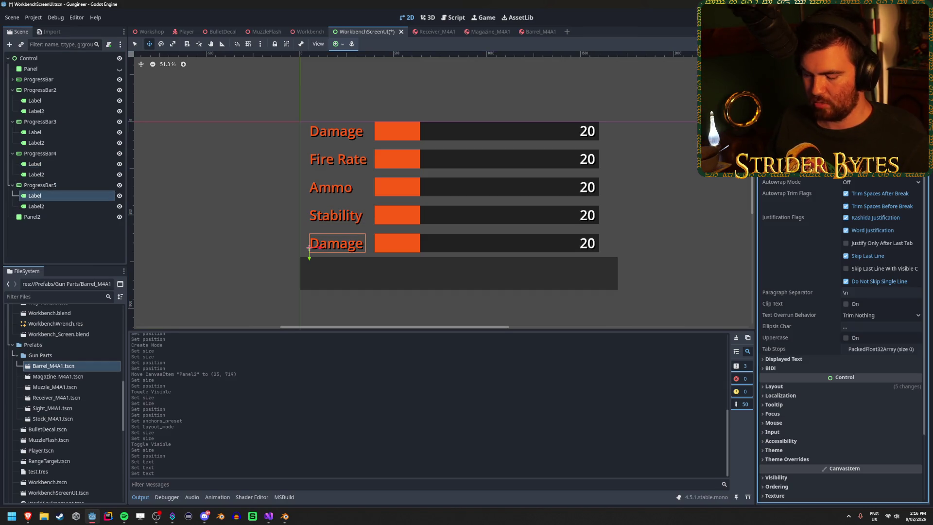
pyautogui.write('Accuracy')
pyautogui.click(76, 239)
# Save the screen UI scene, preview it on the 3D Workbench, and unhide the background Panel.
pyautogui.hotkey('ctrl', 's')
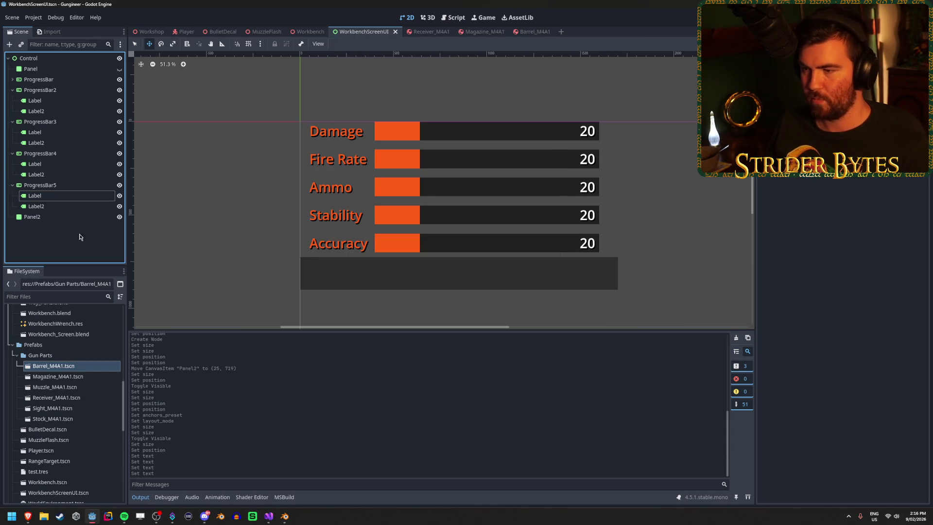
pyautogui.click(305, 30)
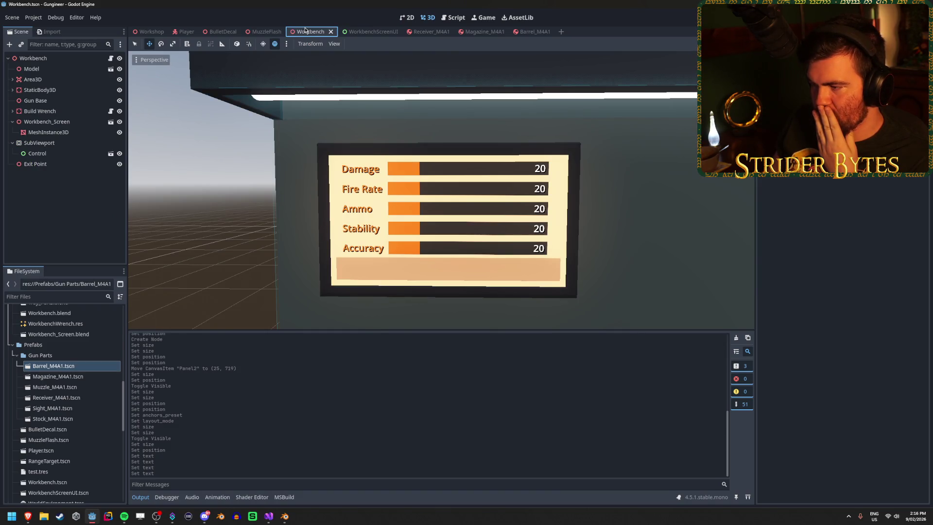
pyautogui.click(362, 31)
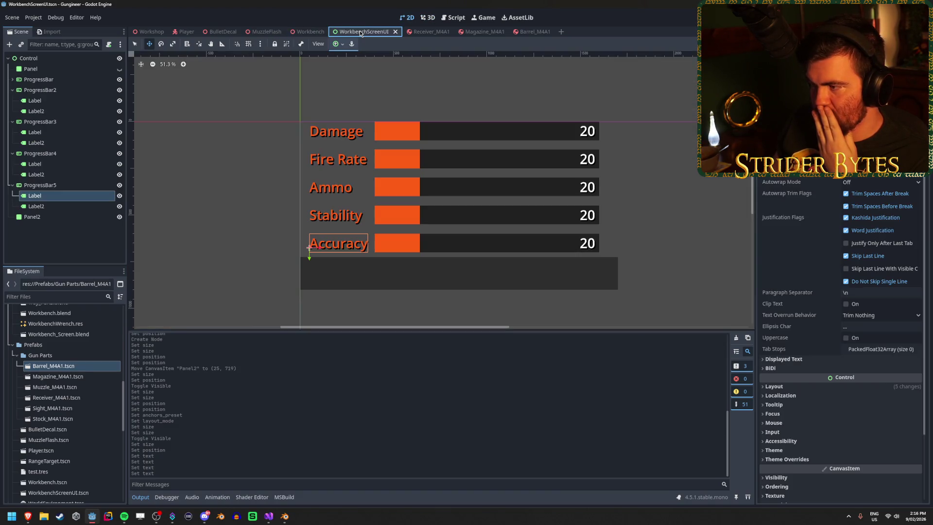
pyautogui.click(306, 31)
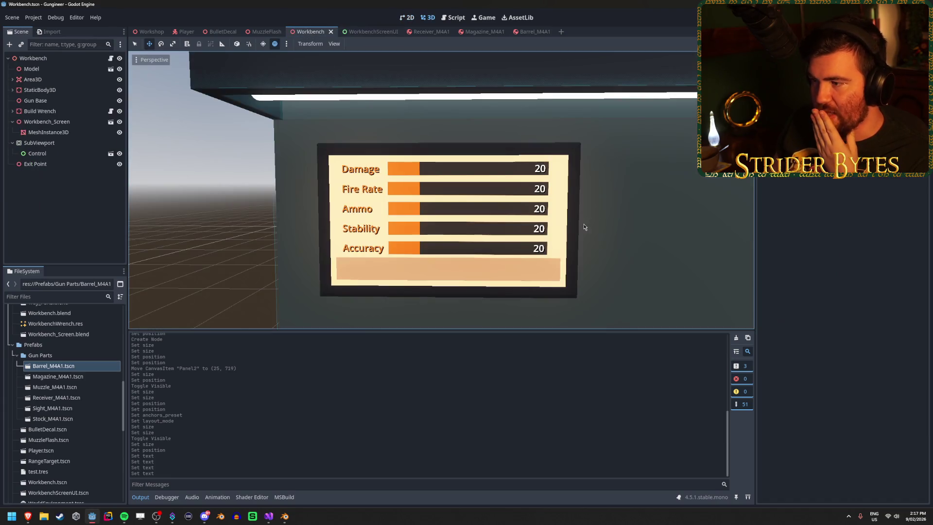
pyautogui.click(368, 31)
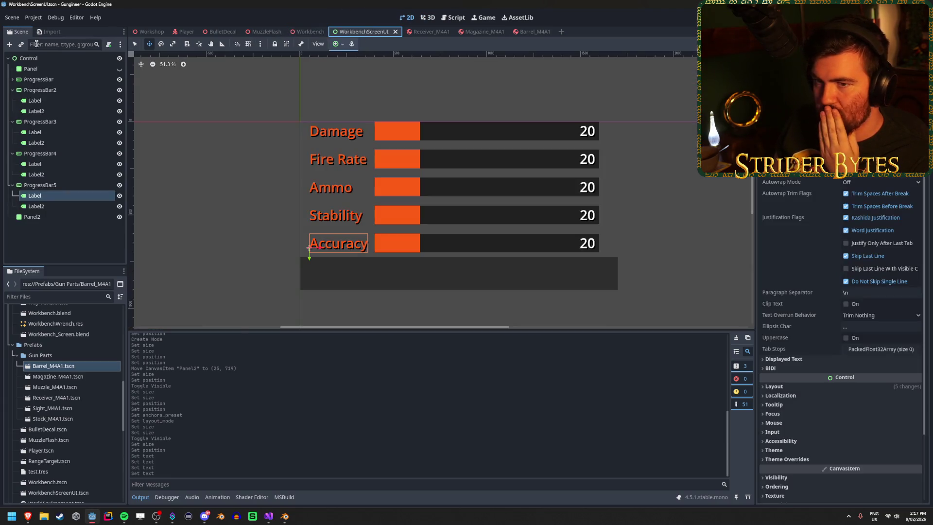
pyautogui.click(120, 69)
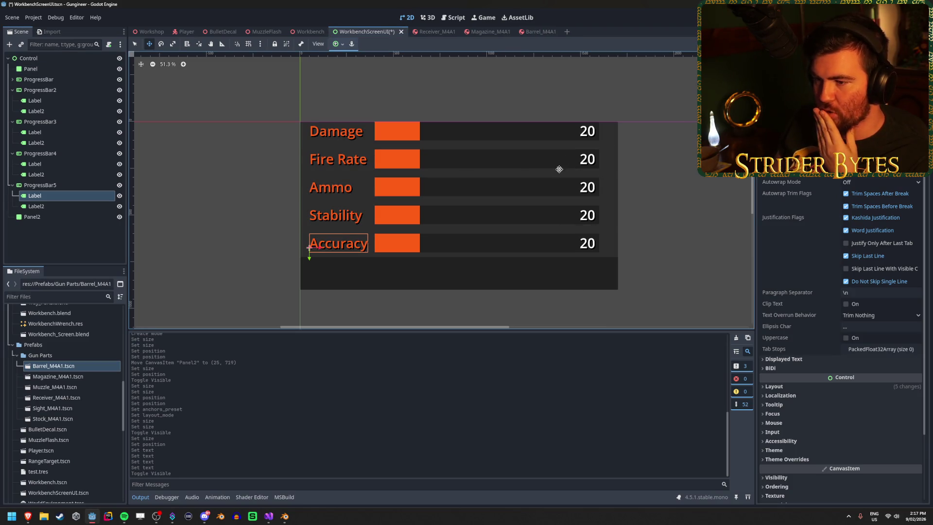
# Collapse the progress bars' children and select ProgressBar through ProgressBar5 together.
pyautogui.click(29, 185)
pyautogui.click(13, 185)
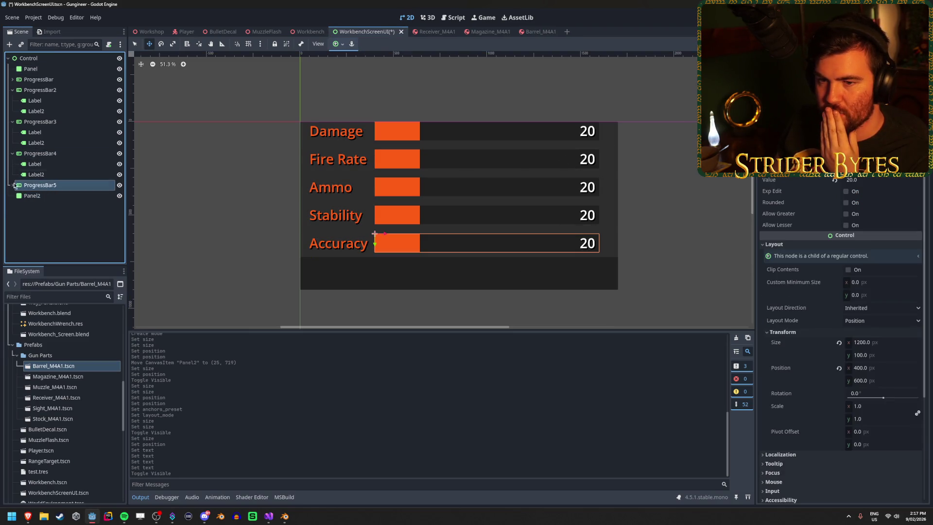
pyautogui.click(13, 153)
pyautogui.click(13, 121)
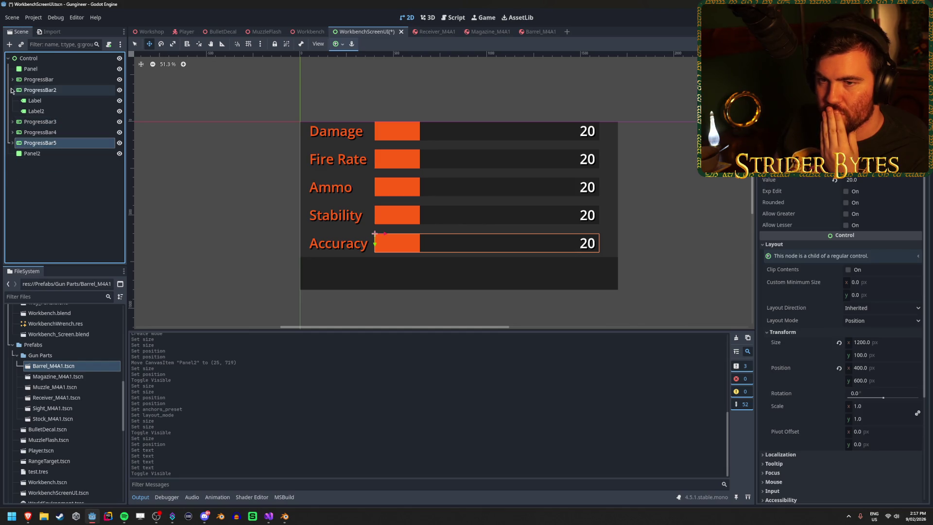
pyautogui.click(13, 90)
pyautogui.click(39, 79)
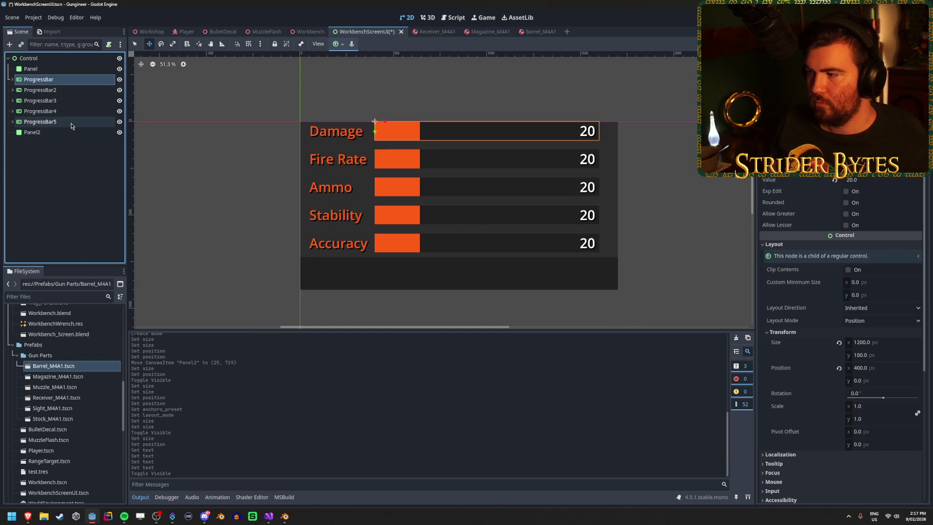
pyautogui.keyDown('shift'); pyautogui.click(71, 122); pyautogui.keyUp('shift')
# Set all five bars' Transform Position x to 500 and save the scene.
pyautogui.click(809, 246)
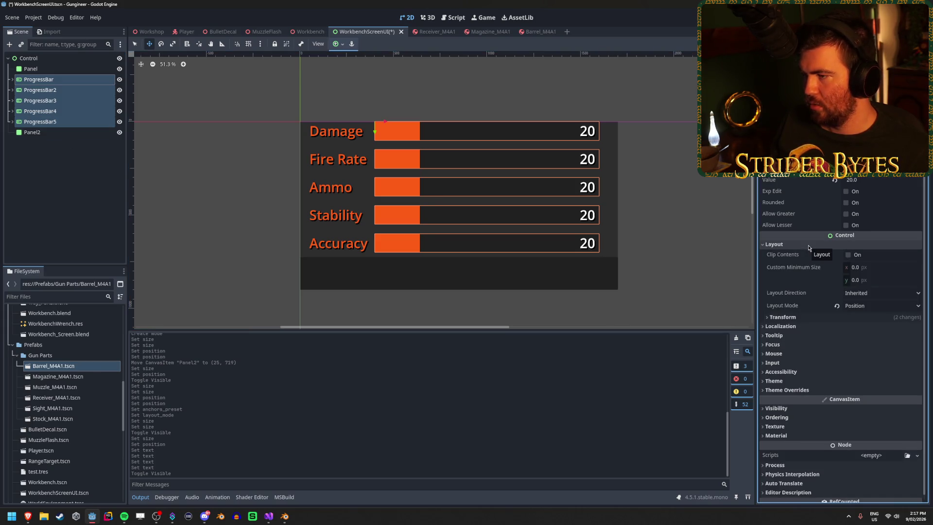
pyautogui.click(790, 317)
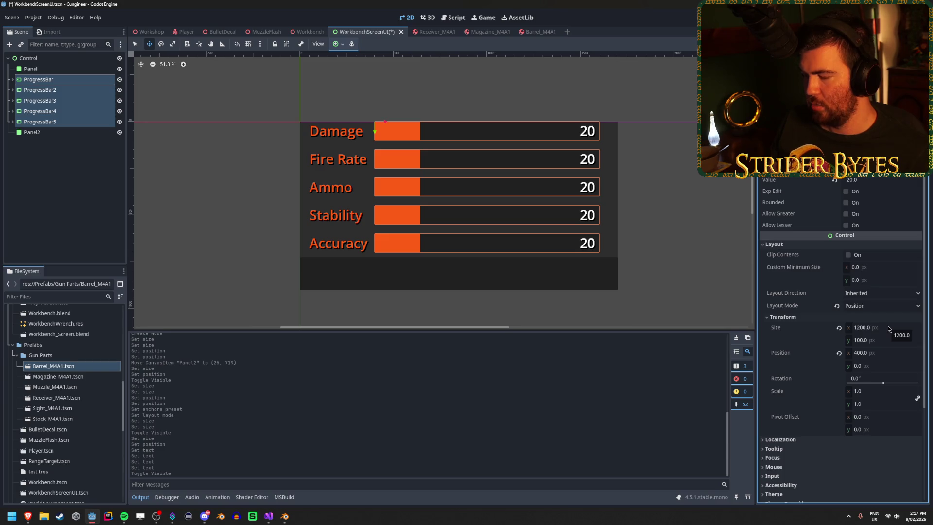
pyautogui.click(883, 353)
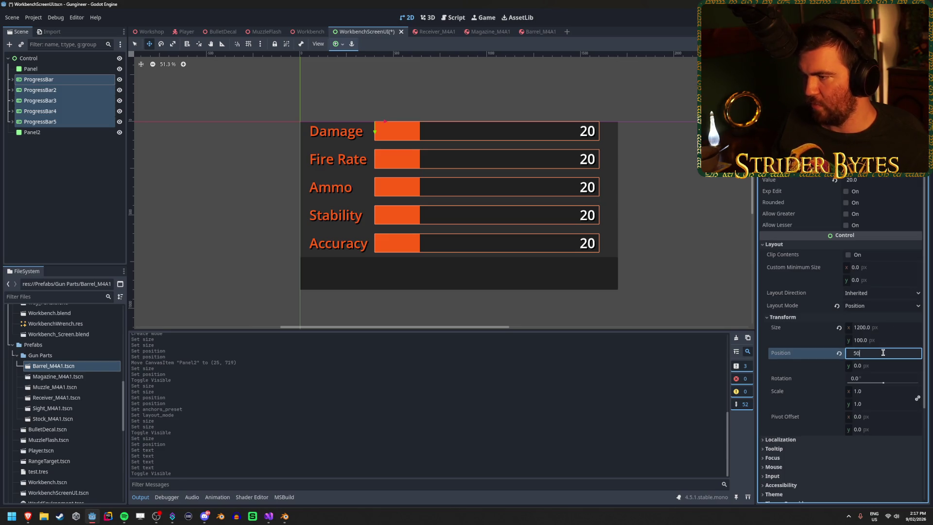
pyautogui.write('0.0')
pyautogui.press('Return')
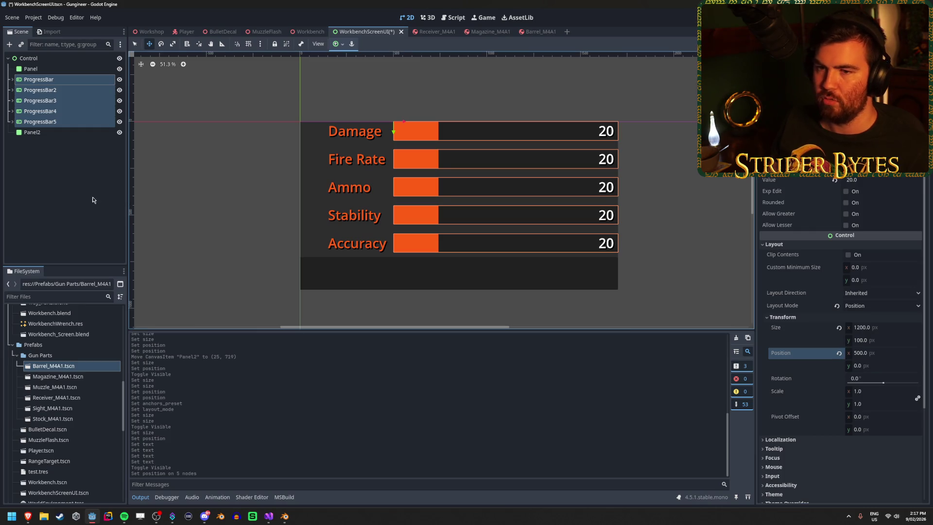
pyautogui.click(78, 200)
pyautogui.hotkey('ctrl', 's')
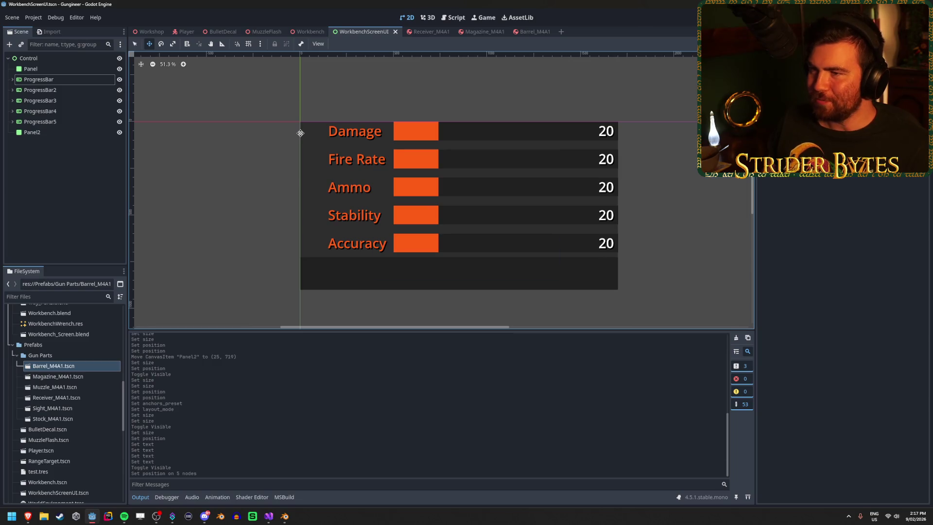
# Add a TextureRect child under the first ProgressBar and assign it a placeholder texture.
pyautogui.click(12, 79)
pyautogui.rightClick(54, 80)
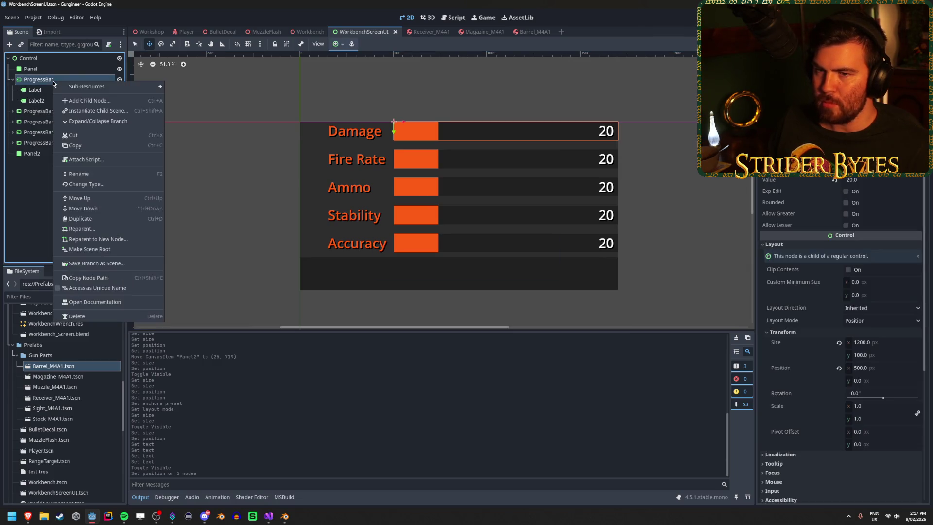
pyautogui.click(85, 101)
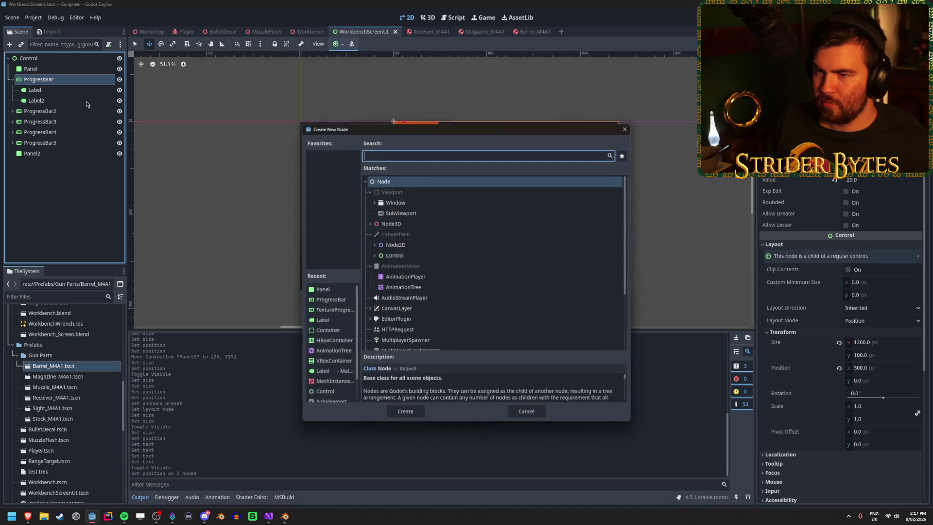
pyautogui.click(374, 255)
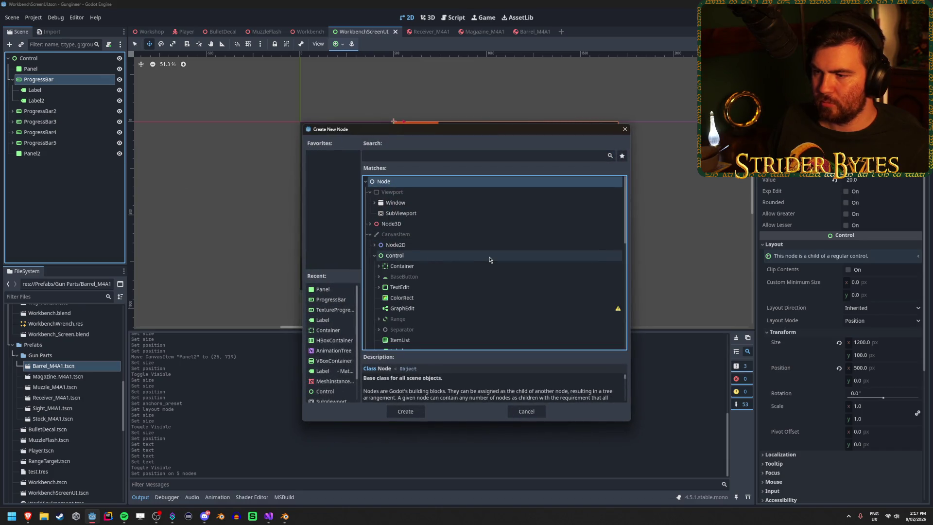
pyautogui.scroll(-3, 488, 258)
pyautogui.scroll(-4, 490, 260)
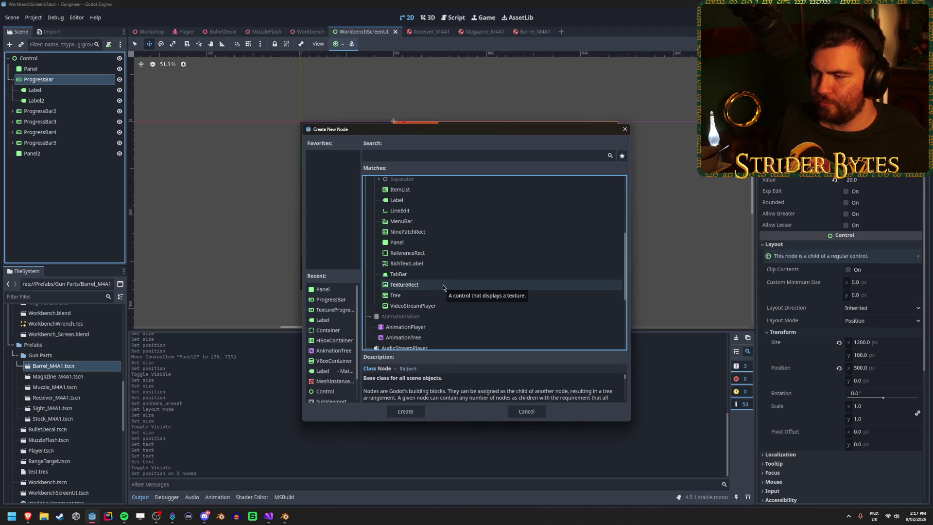
pyautogui.click(443, 285)
pyautogui.click(403, 412)
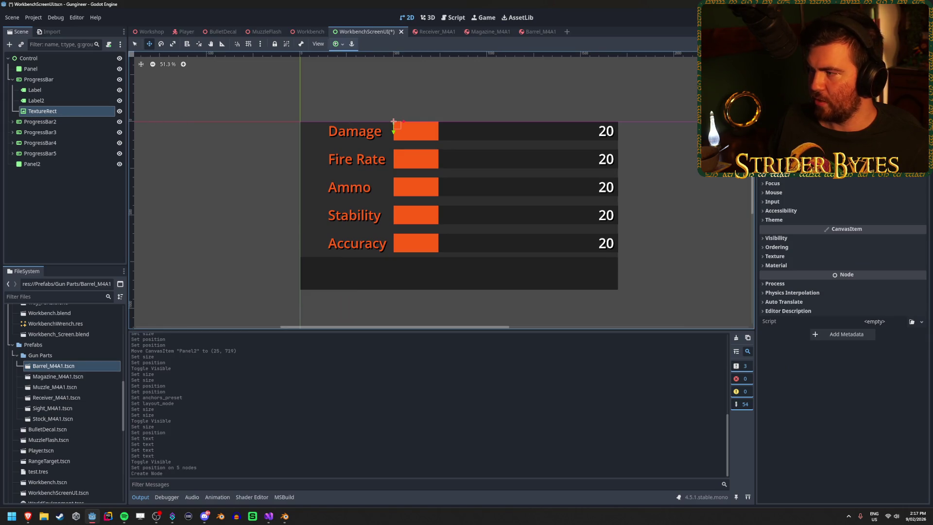
pyautogui.click(874, 97)
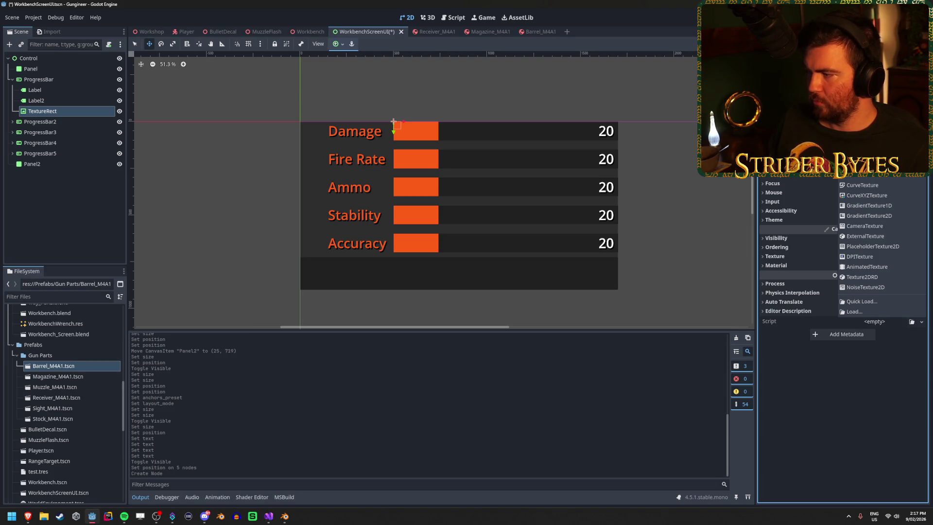
pyautogui.click(870, 246)
# Switch the TextureRect's layout mode to Anchors with a centre-left anchor preset.
pyautogui.scroll(6, 396, 127)
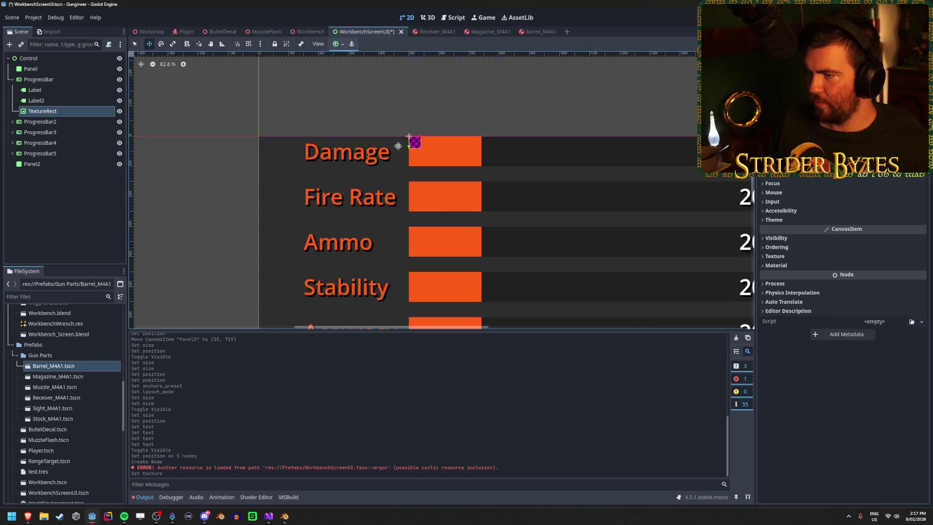
pyautogui.scroll(2, 843, 292)
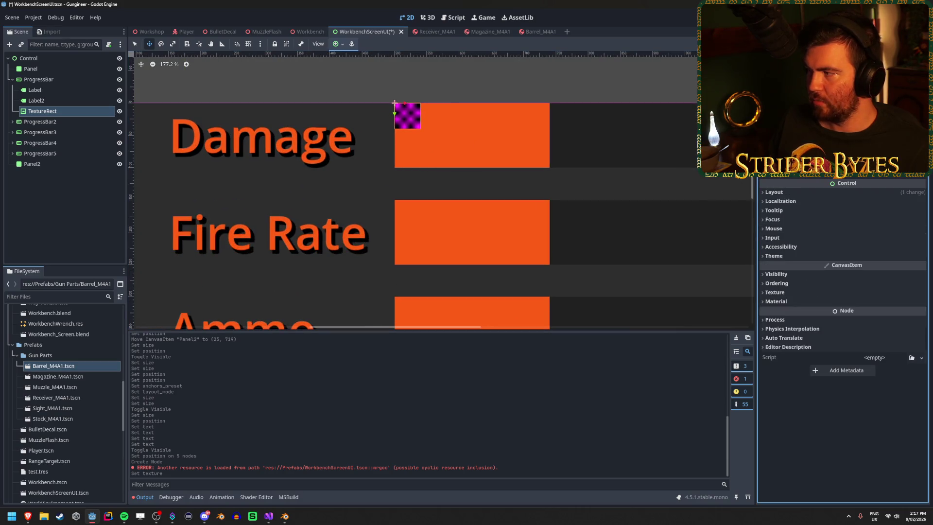
pyautogui.click(393, 103)
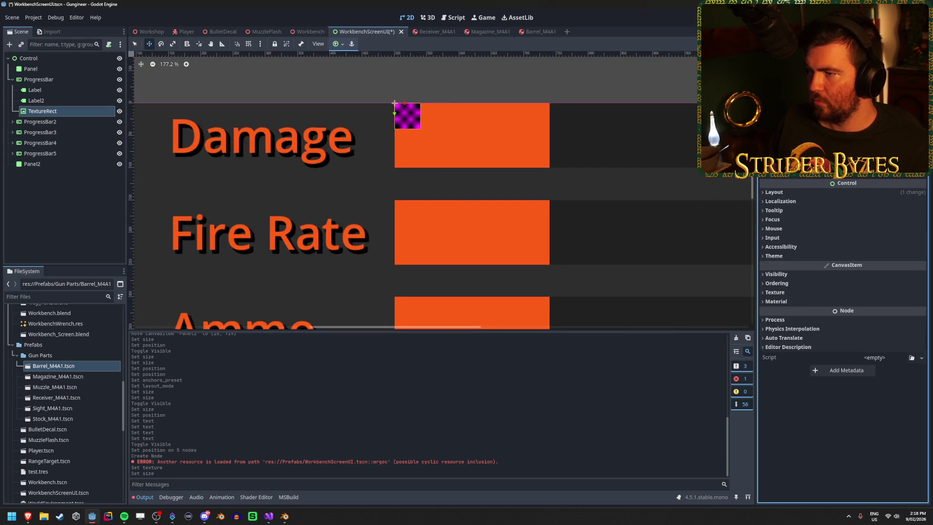
pyautogui.hotkey('ctrl', 'z')
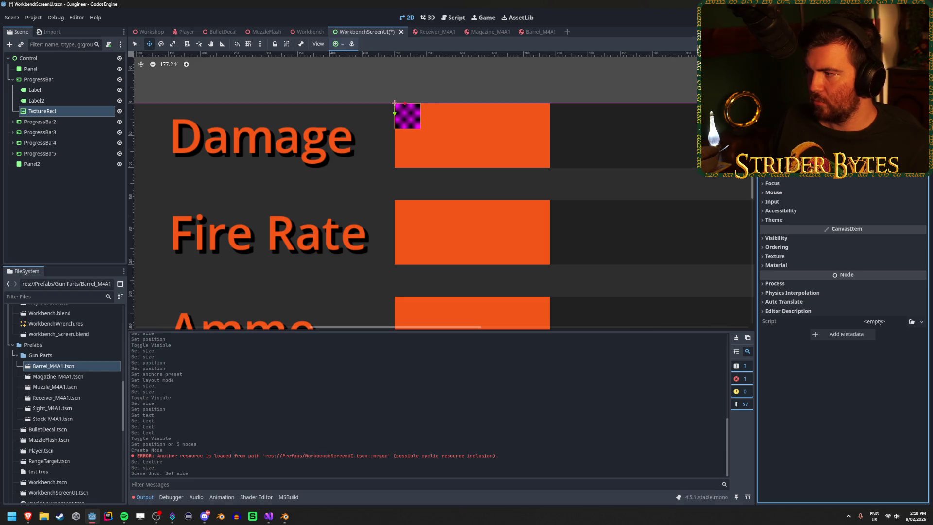
pyautogui.scroll(3, 826, 243)
pyautogui.click(814, 245)
pyautogui.scroll(-1, 824, 222)
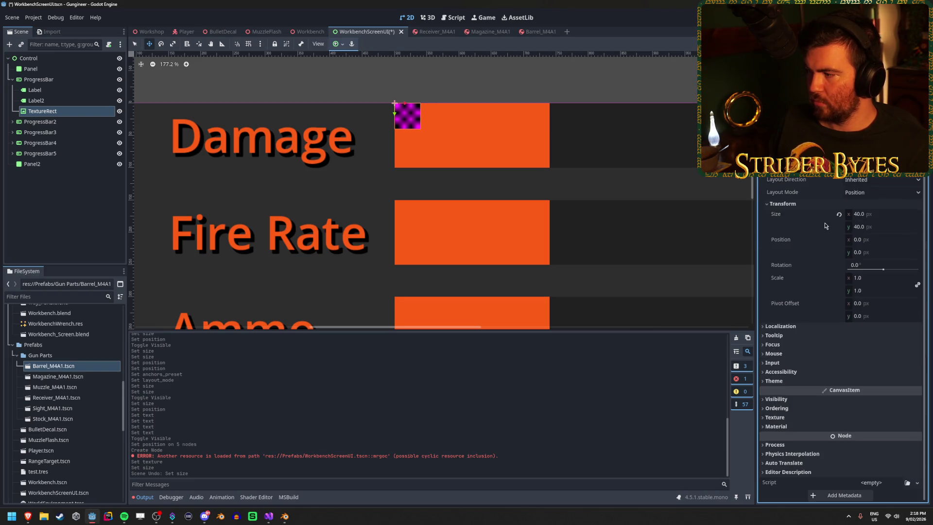
pyautogui.scroll(-3, 367, 200)
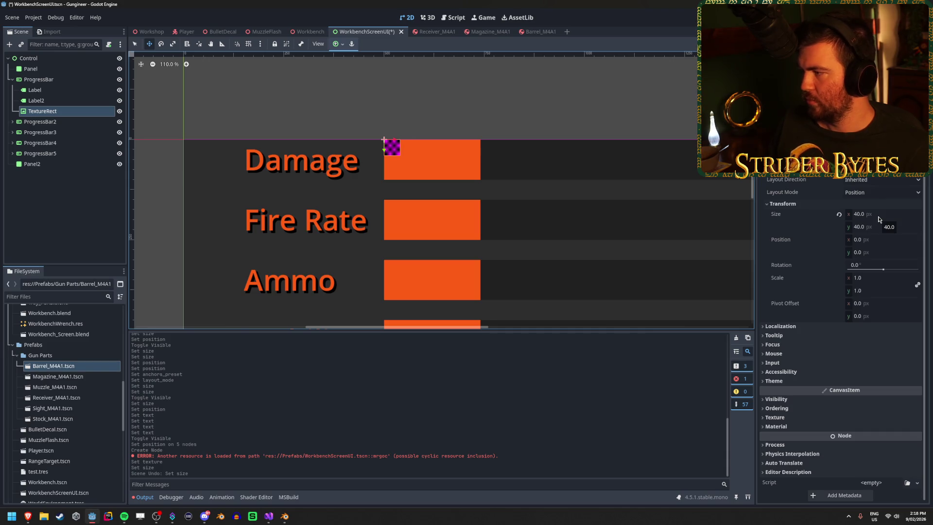
pyautogui.click(868, 197)
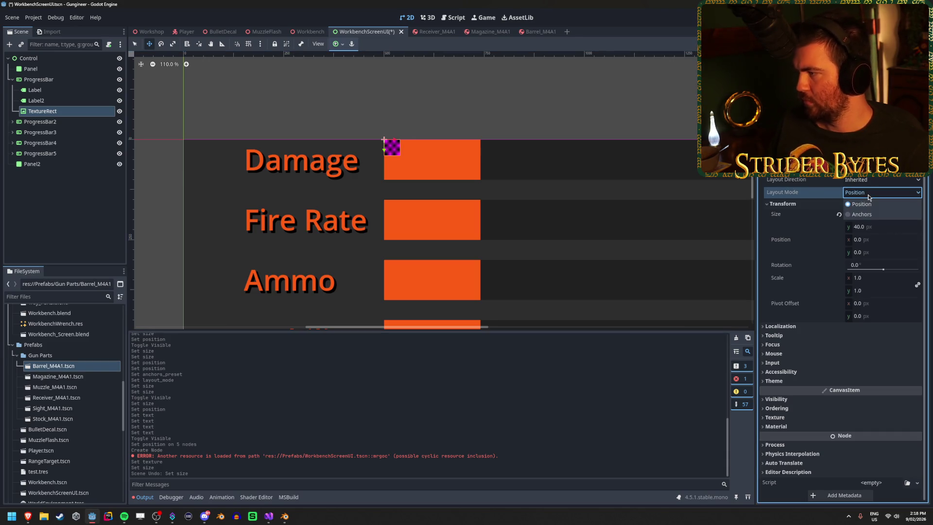
pyautogui.click(869, 197)
pyautogui.click(867, 215)
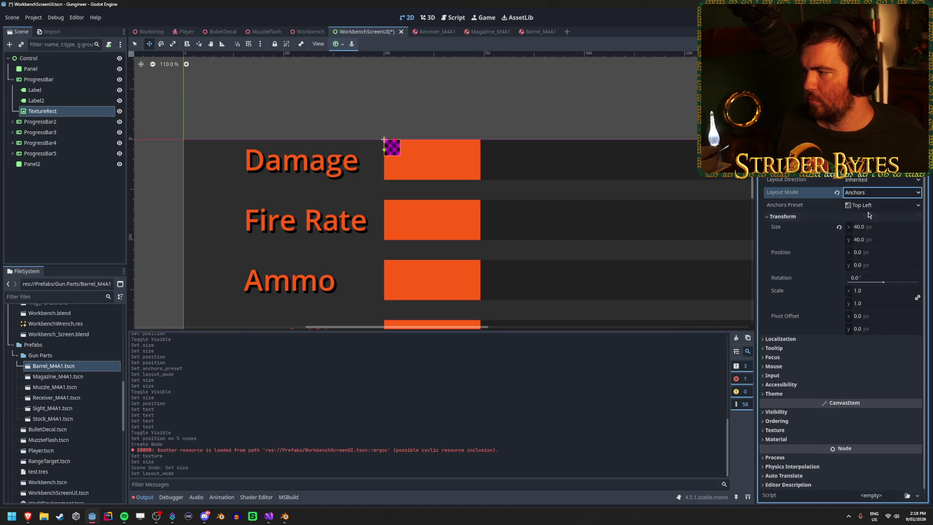
pyautogui.click(876, 205)
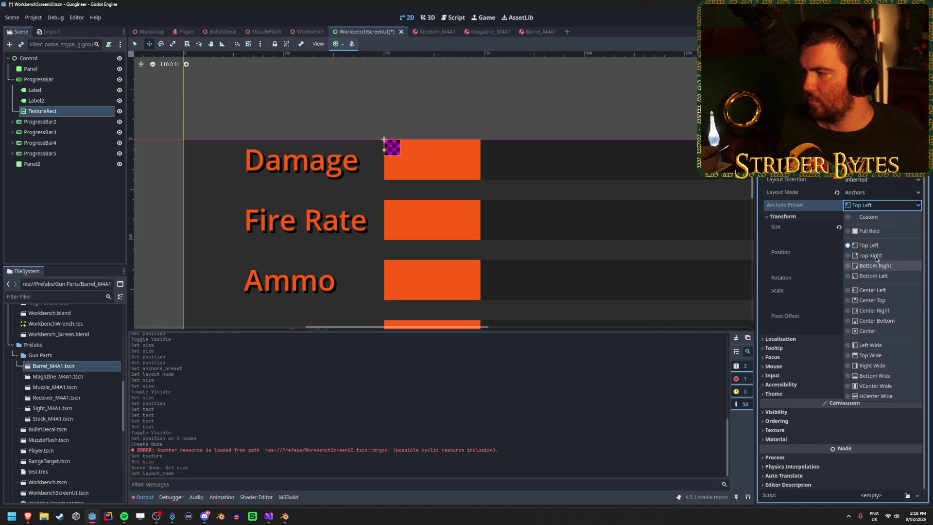
pyautogui.click(893, 292)
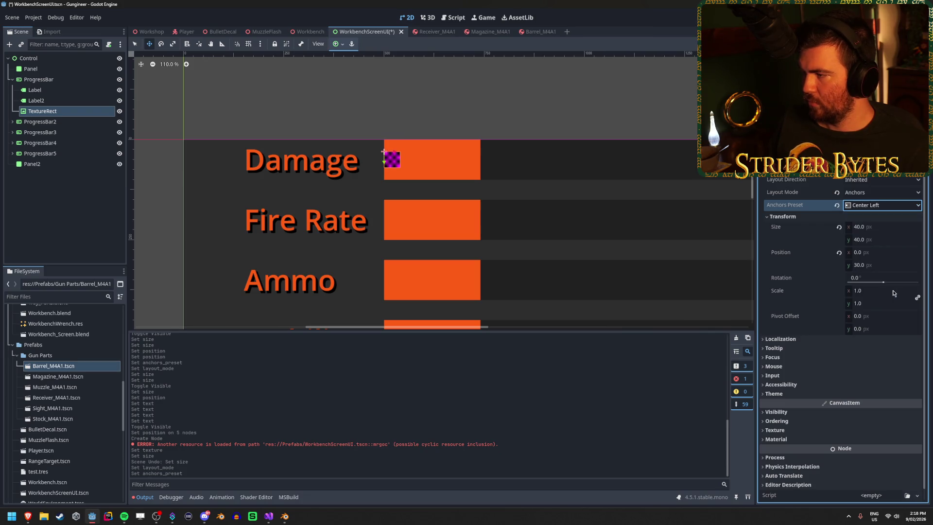
# Size the texture to 100×100 px and re-anchor it to the top left.
pyautogui.click(876, 226)
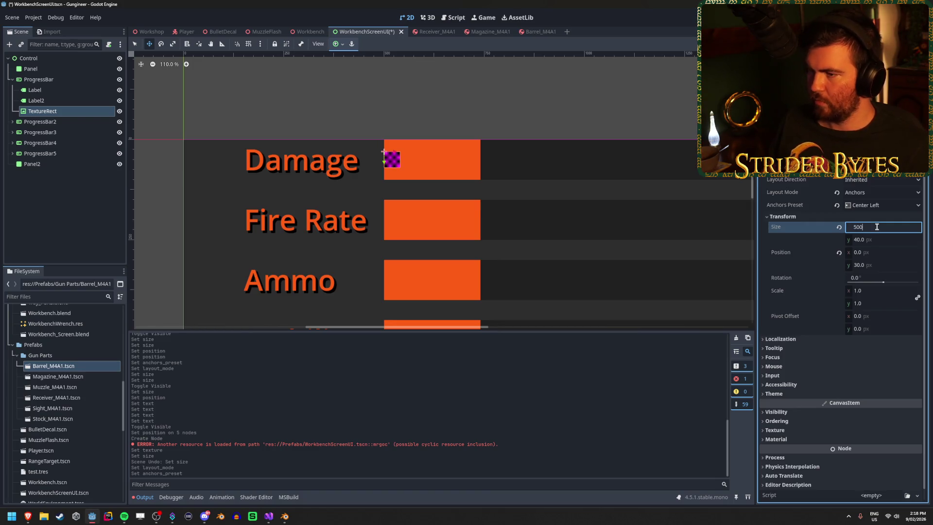
pyautogui.press('Return')
pyautogui.hotkey('ctrl', 'a')
pyautogui.write('50')
pyautogui.press('Return')
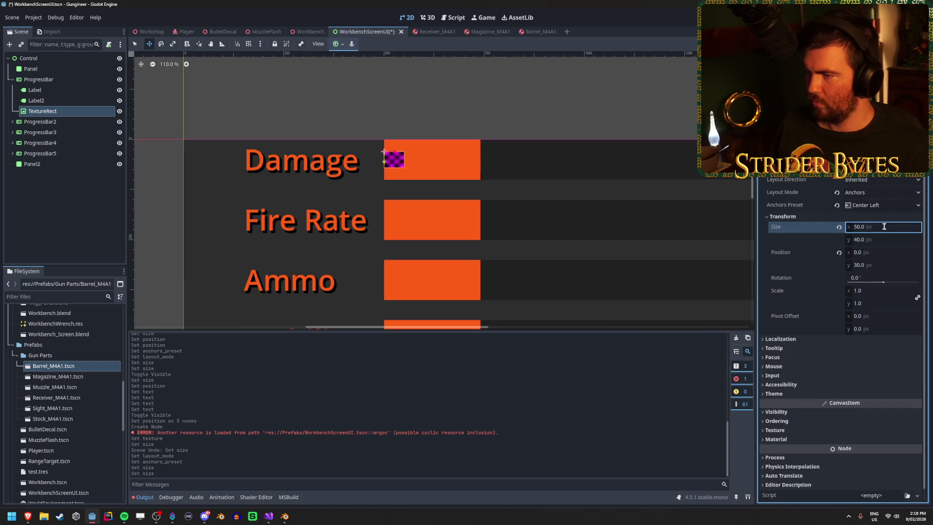
pyautogui.click(884, 226)
pyautogui.write('100')
pyautogui.press('Tab')
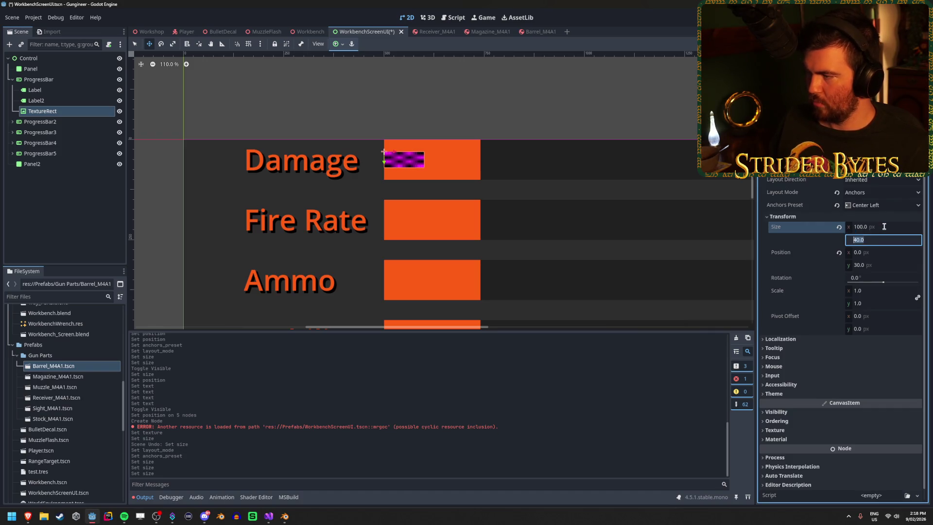
pyautogui.write('100')
pyautogui.press('Return')
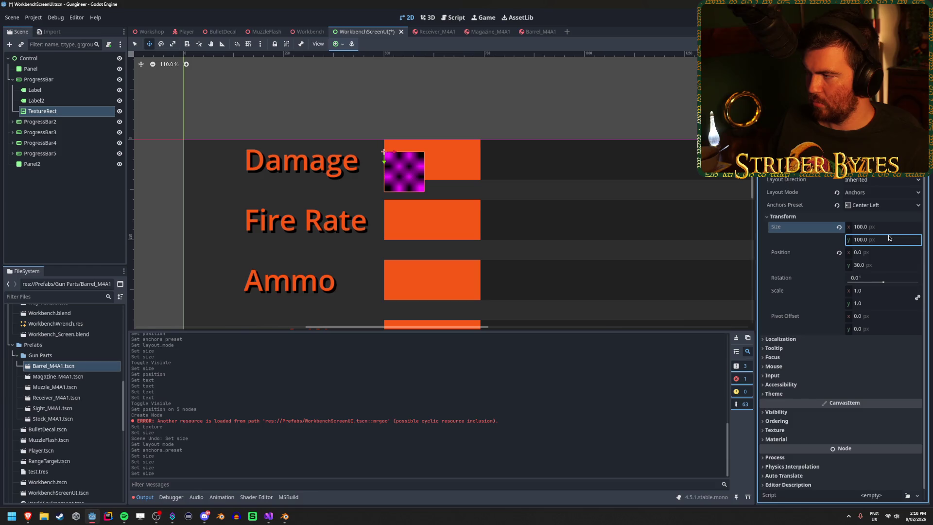
pyautogui.click(881, 206)
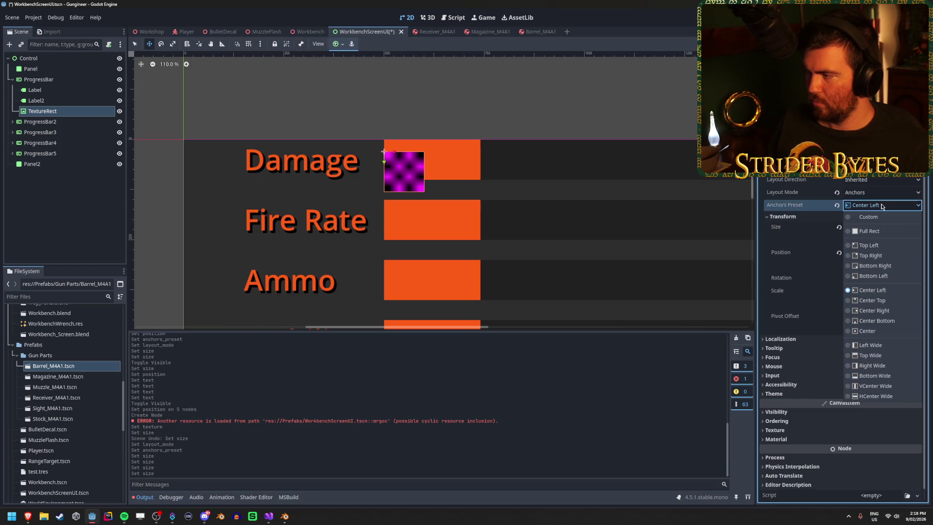
pyautogui.click(887, 249)
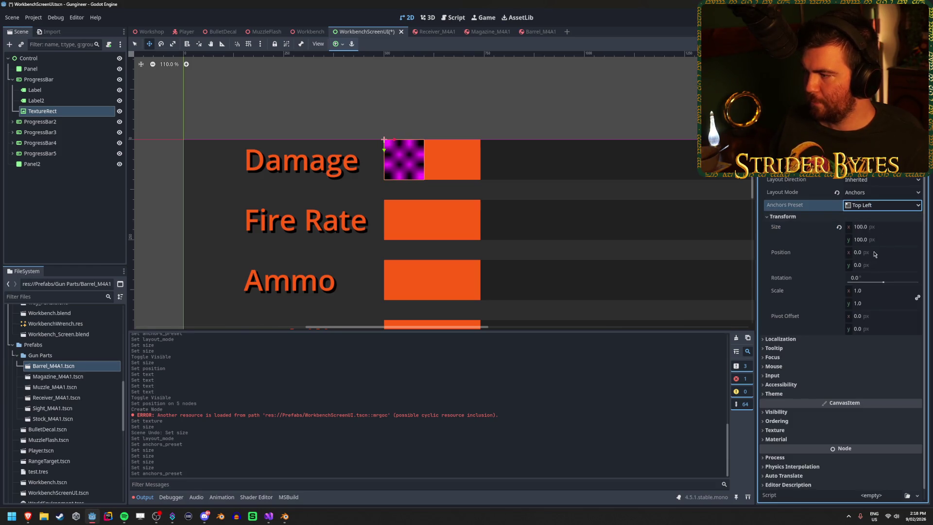
# Adjust the texture's x position through several values until it sits at -475.
pyautogui.click(874, 252)
pyautogui.write('-700')
pyautogui.press('Return')
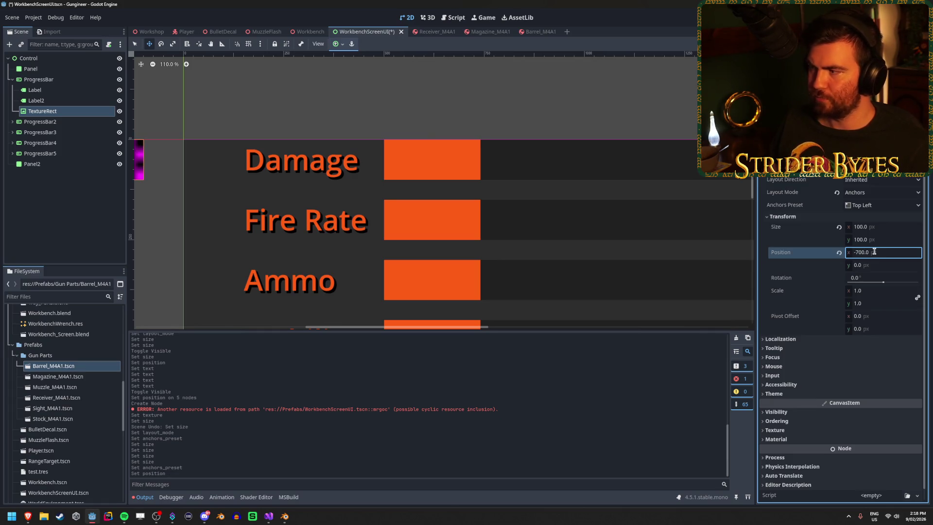
pyautogui.doubleClick(873, 252)
pyautogui.write('-500')
pyautogui.press('Return')
pyautogui.doubleClick(874, 252)
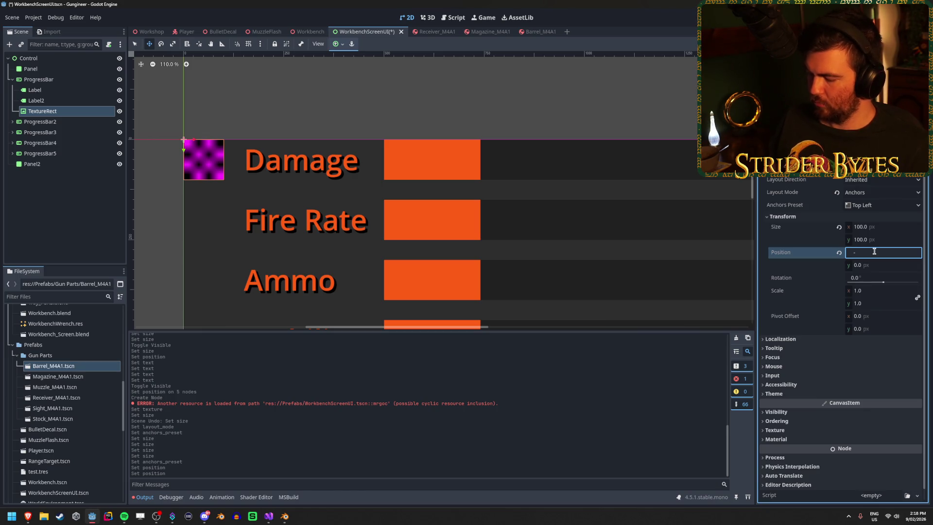
pyautogui.write('450')
pyautogui.press('Return')
pyautogui.doubleClick(874, 252)
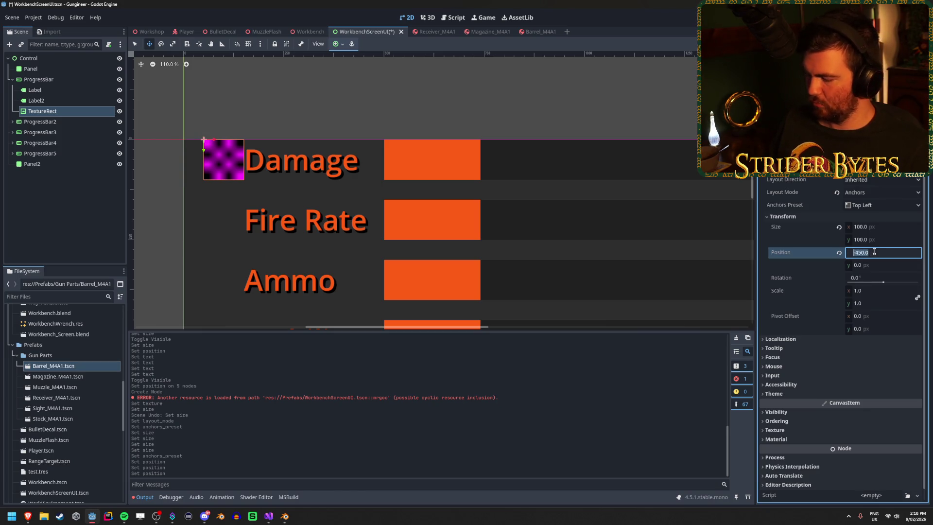
pyautogui.write('-475')
pyautogui.press('Return')
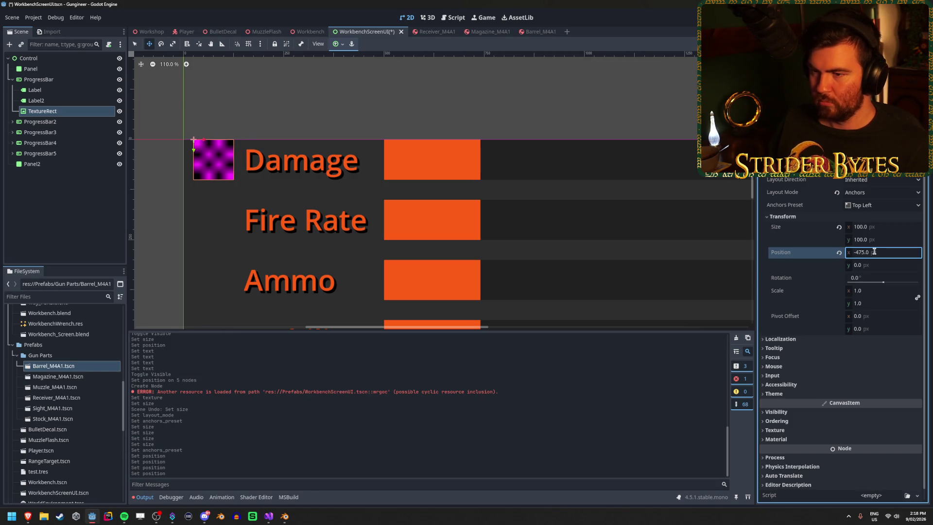
# Save the WorkbenchScreenUI scene and check the icon in the 3D Workbench scene.
pyautogui.click(73, 228)
pyautogui.hotkey('ctrl', 's')
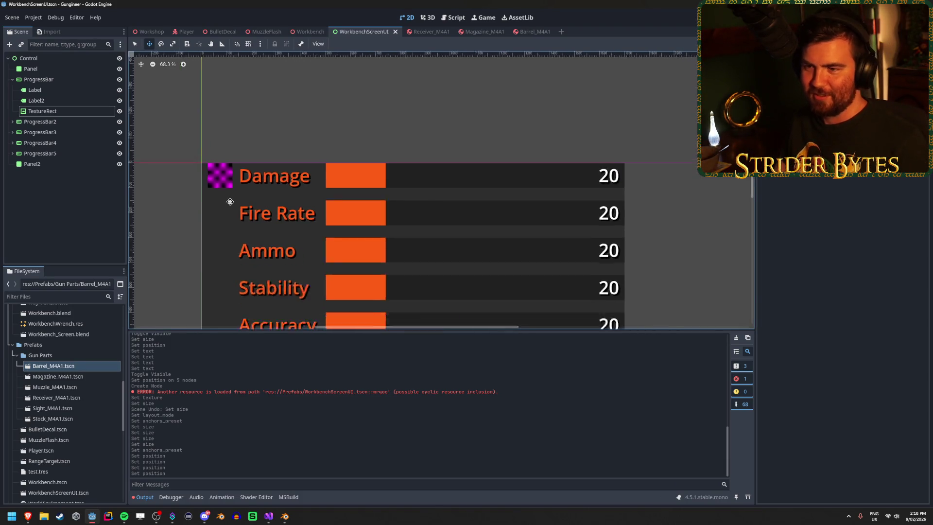
pyautogui.click(305, 34)
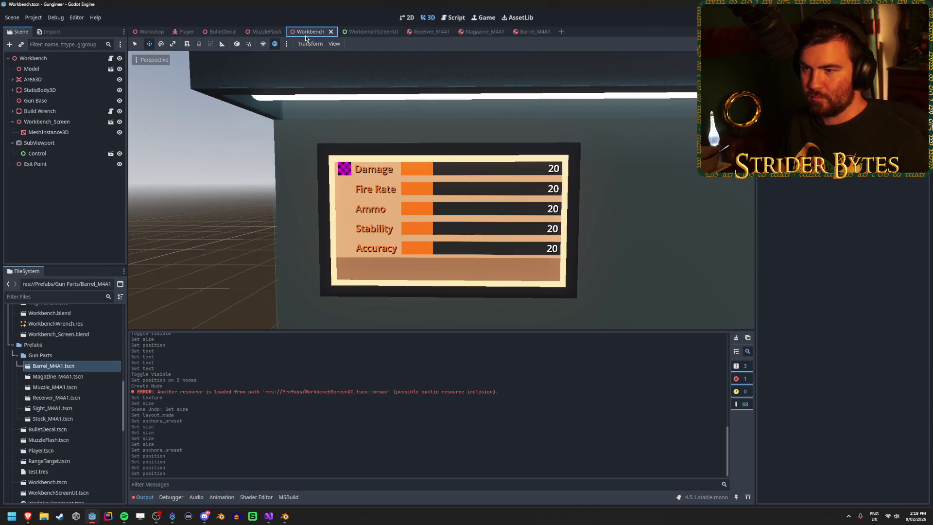
pyautogui.click(363, 32)
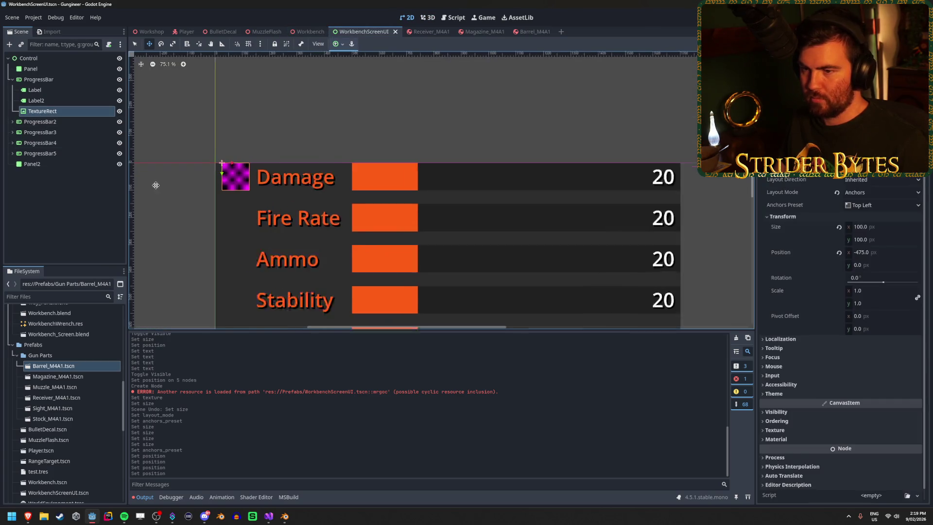
# Replace the placeholder with an image file loaded from the Raw textures folder.
pyautogui.scroll(2, 155, 185)
pyautogui.click(915, 97)
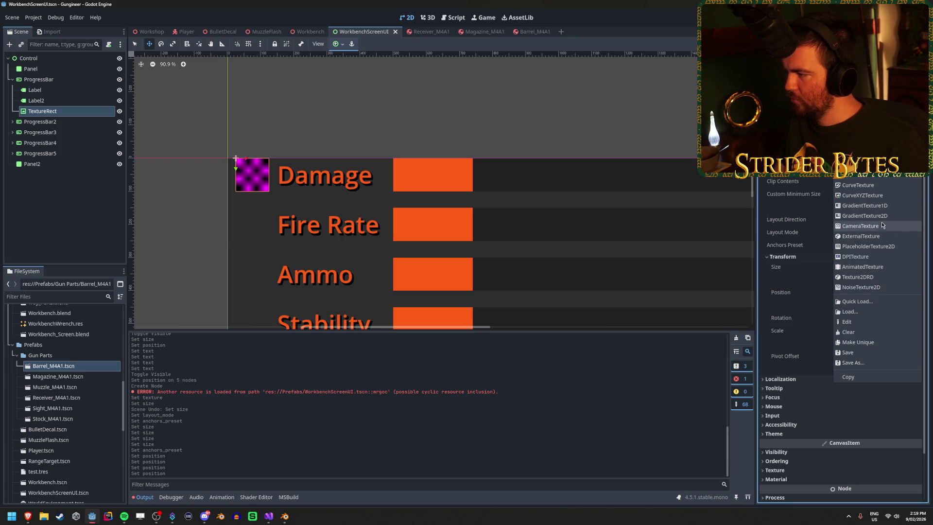
pyautogui.click(872, 176)
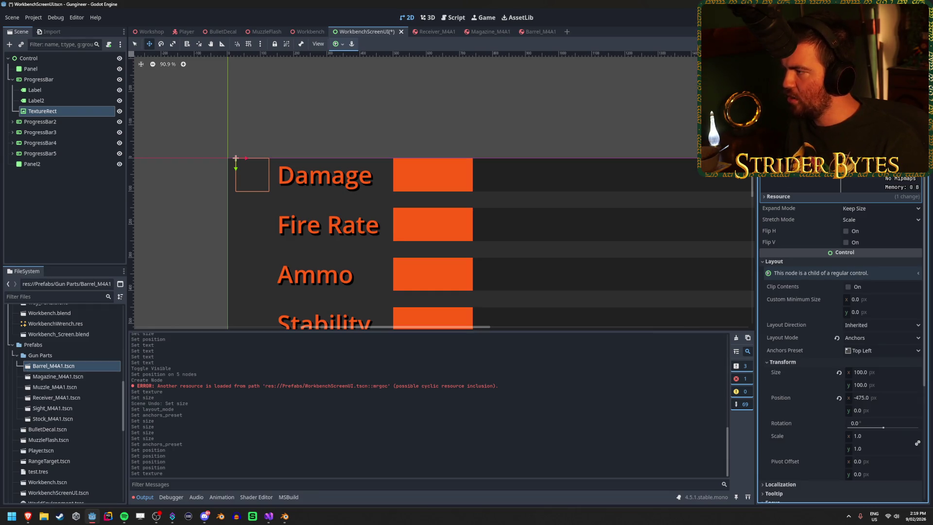
pyautogui.click(916, 94)
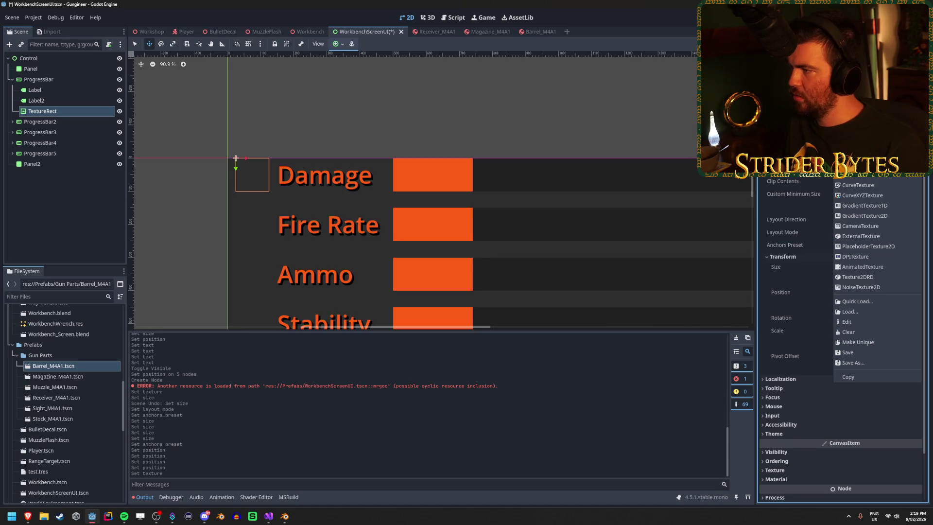
pyautogui.click(850, 311)
pyautogui.doubleClick(478, 191)
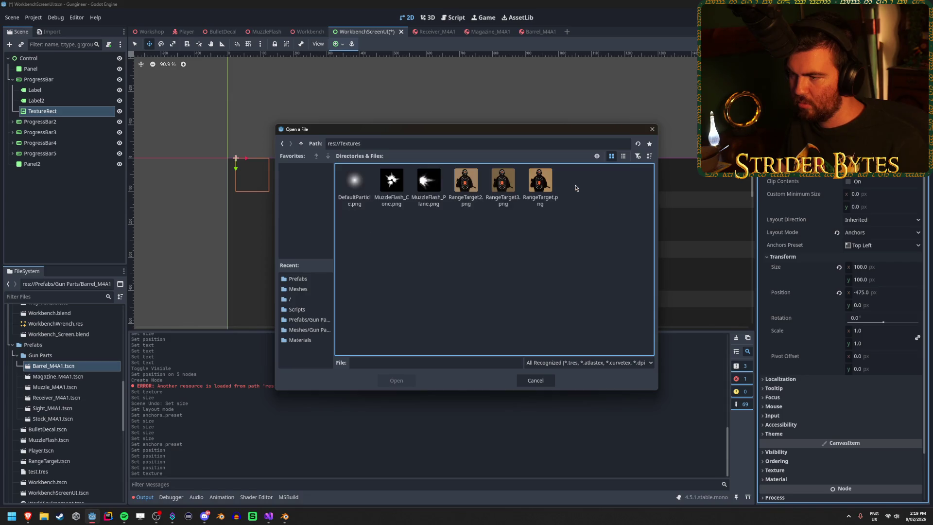
pyautogui.doubleClick(357, 192)
# Set the Expand Mode so the texture fits at 100×100, then save.
pyautogui.scroll(-6, 357, 191)
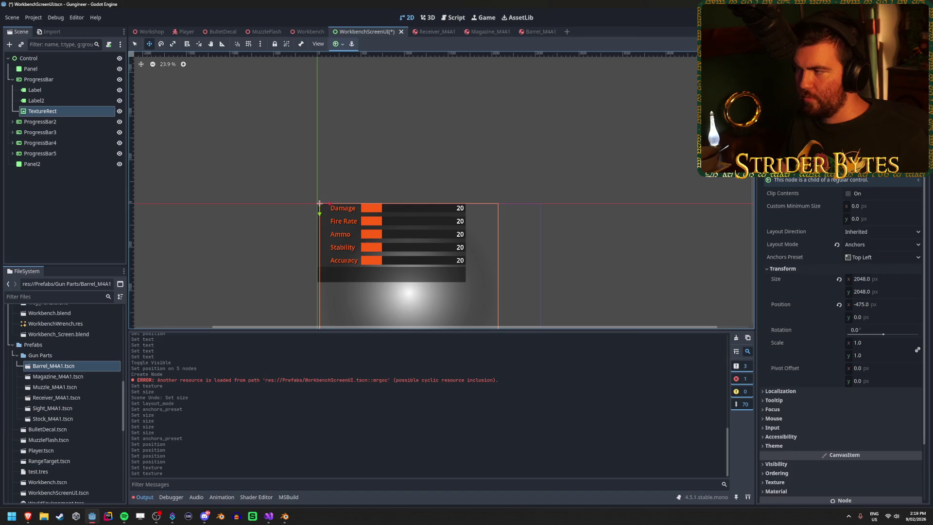
pyautogui.click(869, 146)
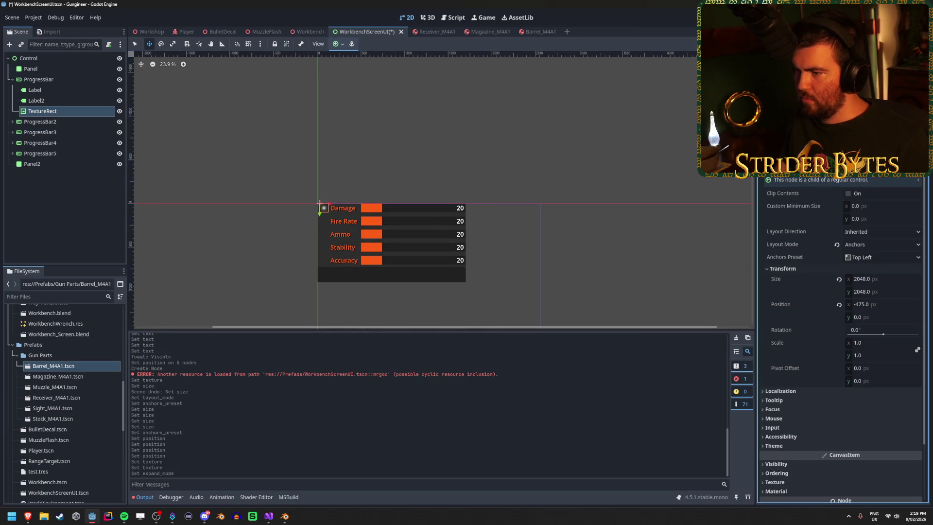
pyautogui.scroll(8, 343, 199)
pyautogui.scroll(1, 471, 169)
pyautogui.hotkey('ctrl', 's')
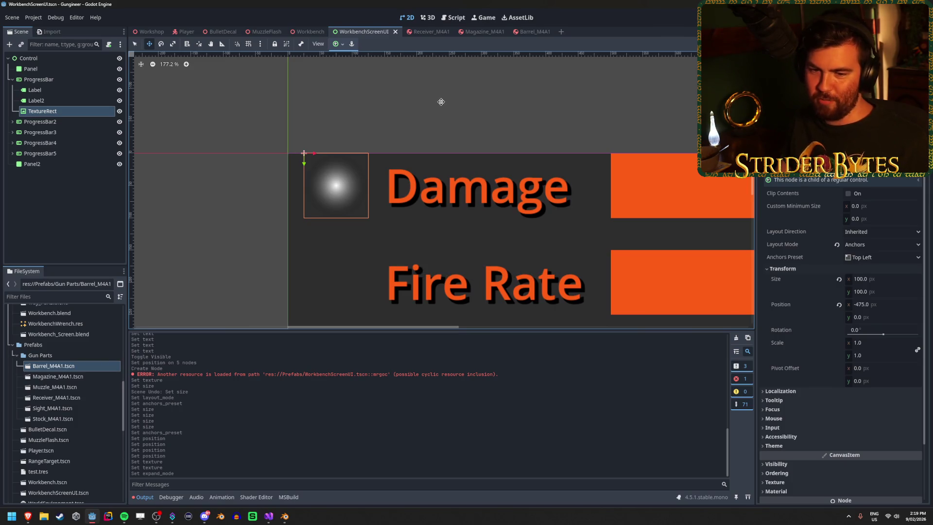
# Clear the texture and assign a new magenta-and-black texture, briefly trying a gradient instead.
pyautogui.click(104, 221)
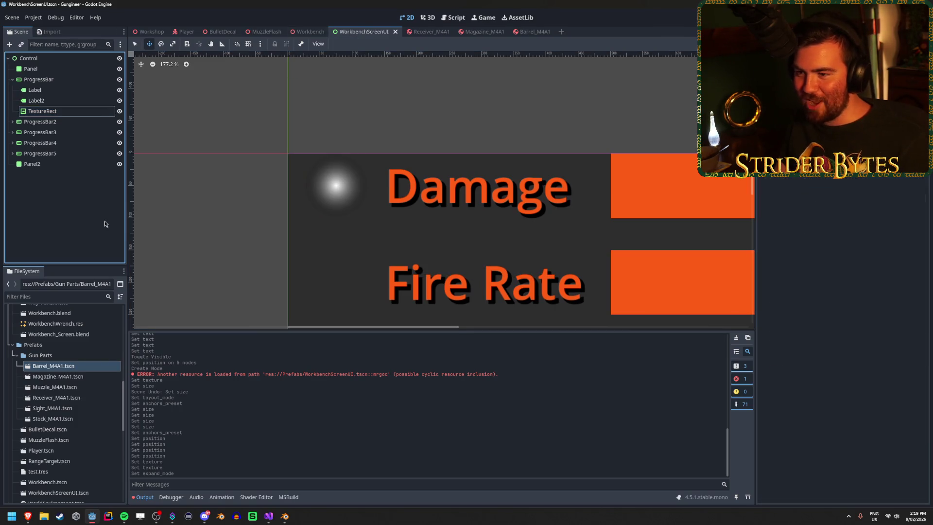
pyautogui.click(62, 110)
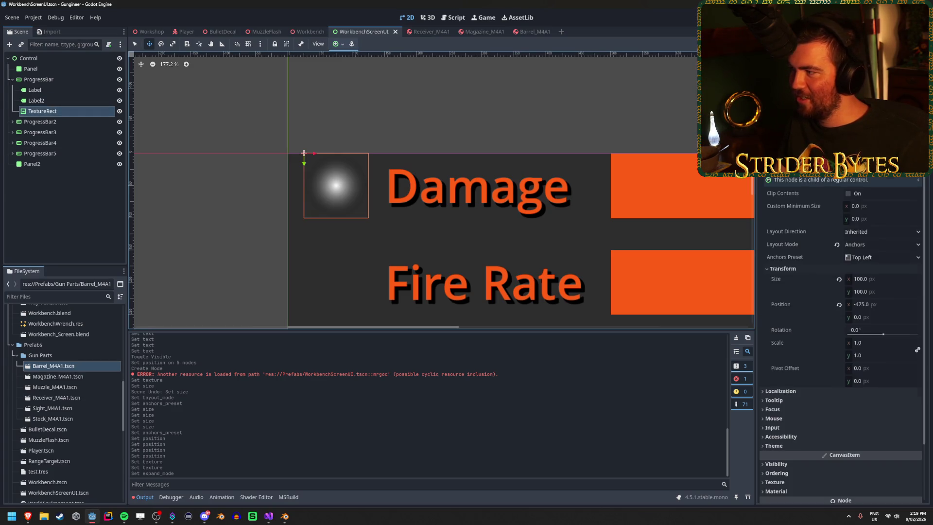
pyautogui.click(917, 116)
pyautogui.press('Escape')
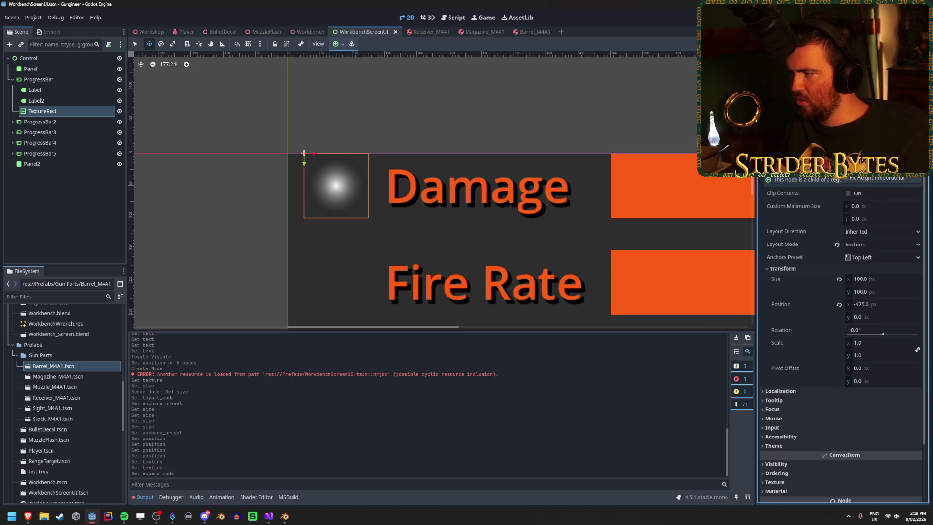
pyautogui.click(888, 287)
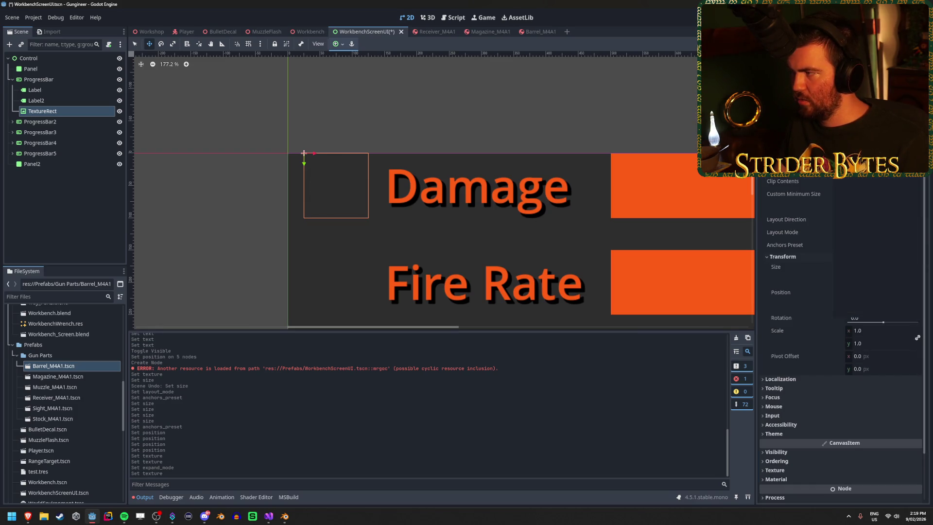
pyautogui.click(914, 97)
pyautogui.click(869, 281)
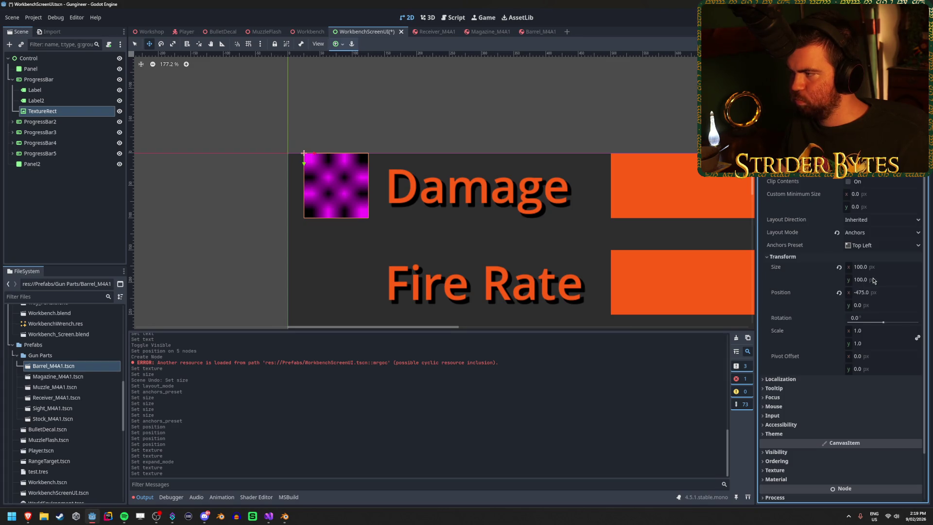
pyautogui.click(913, 97)
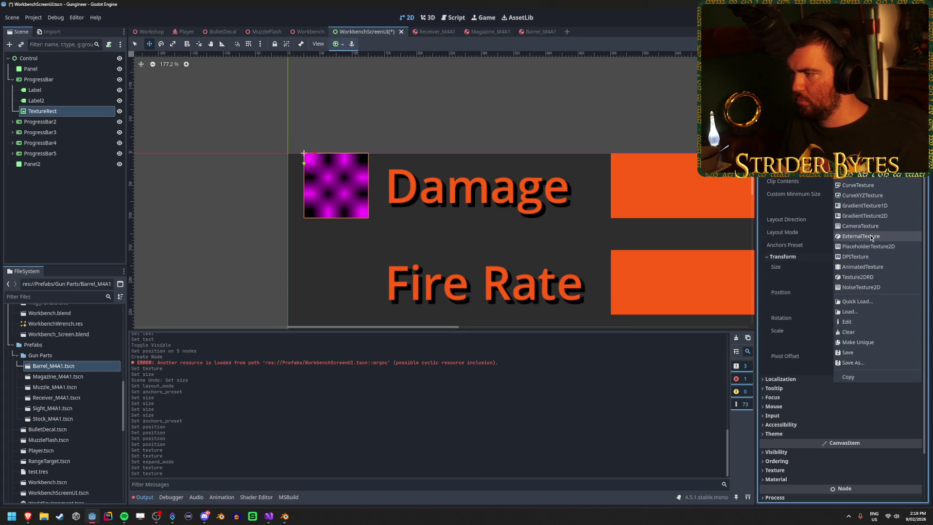
pyautogui.click(865, 205)
pyautogui.click(874, 165)
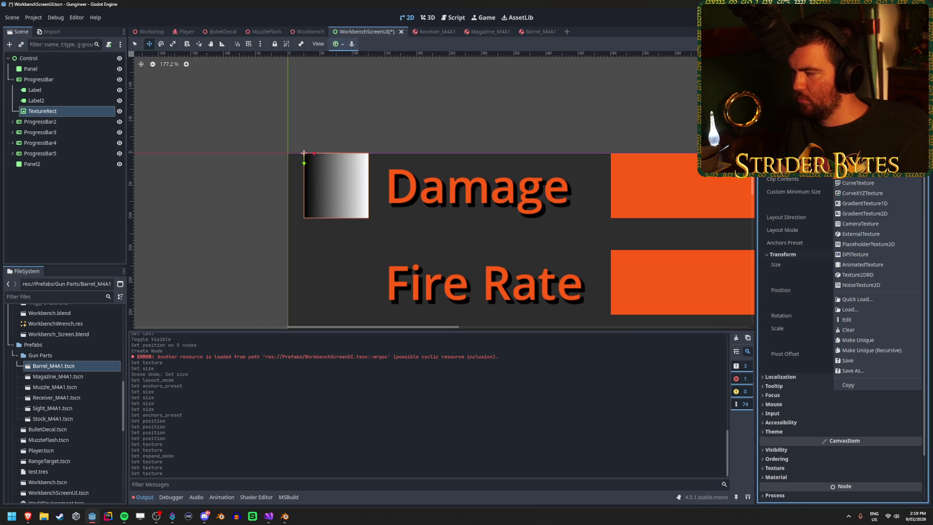
pyautogui.click(875, 214)
pyautogui.click(875, 168)
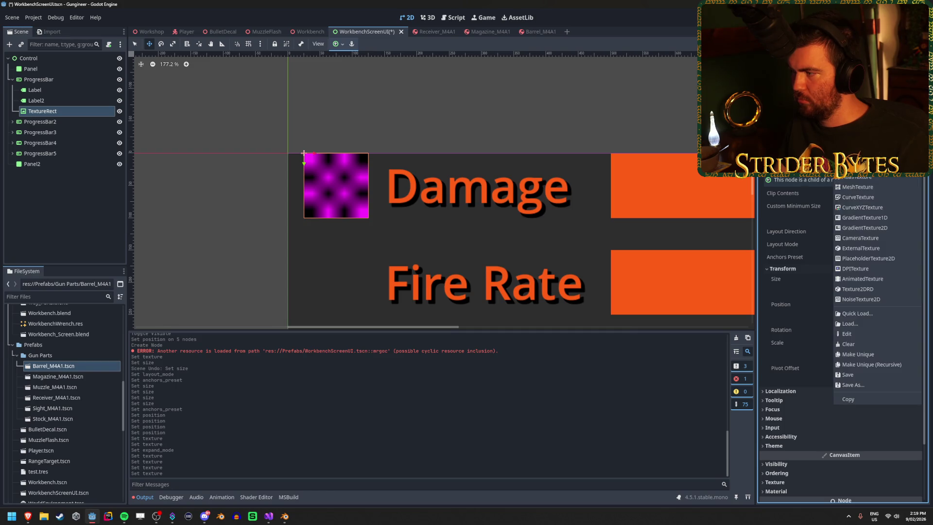
pyautogui.click(881, 200)
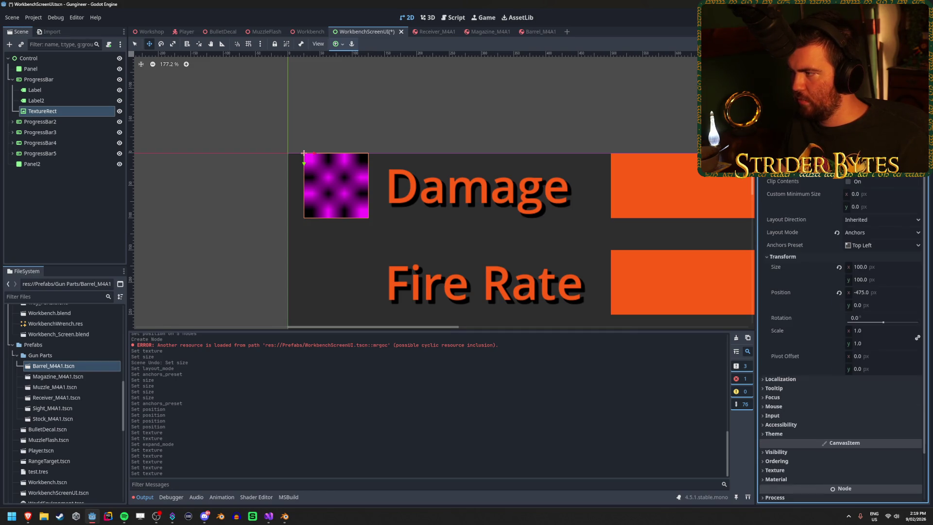
# Pick the texture type again from the resource list, save, and reselect the TextureRect.
pyautogui.scroll(2, 841, 291)
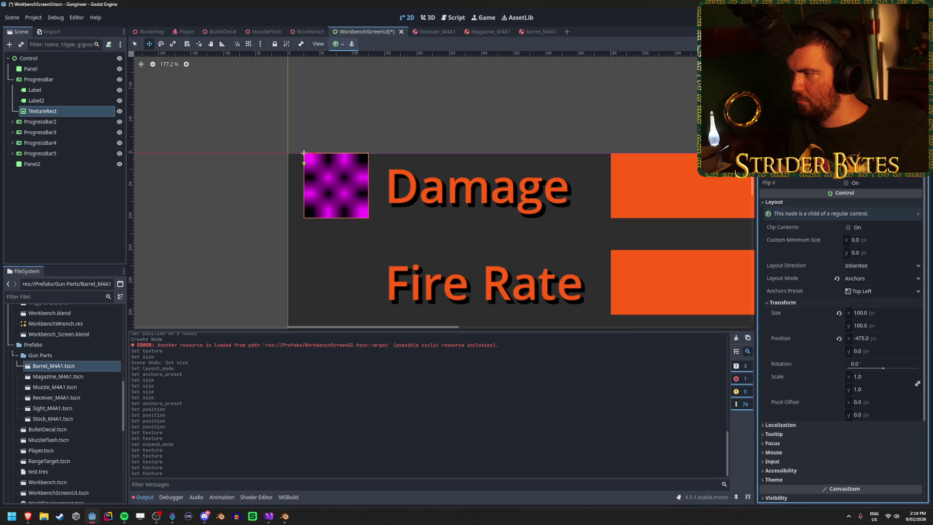
pyautogui.scroll(-2, 878, 179)
pyautogui.click(878, 173)
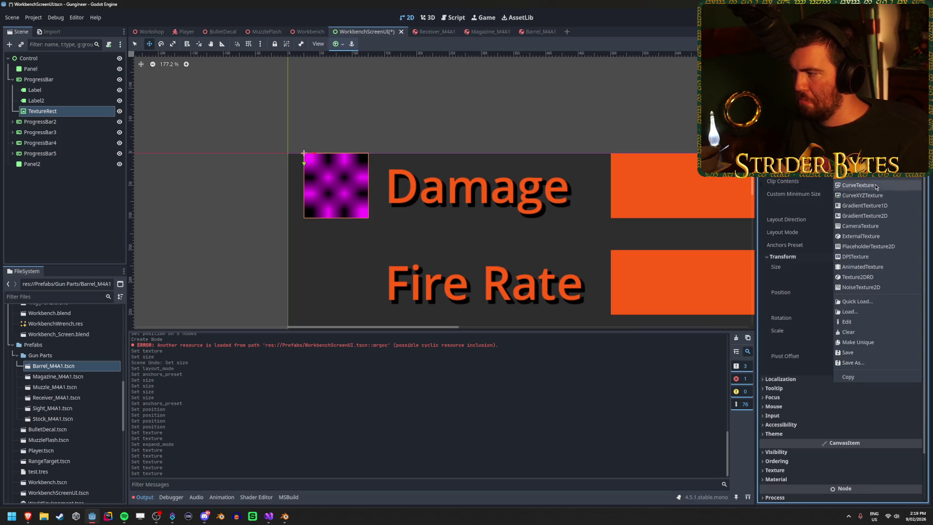
pyautogui.click(879, 249)
pyautogui.hotkey('ctrl', 's')
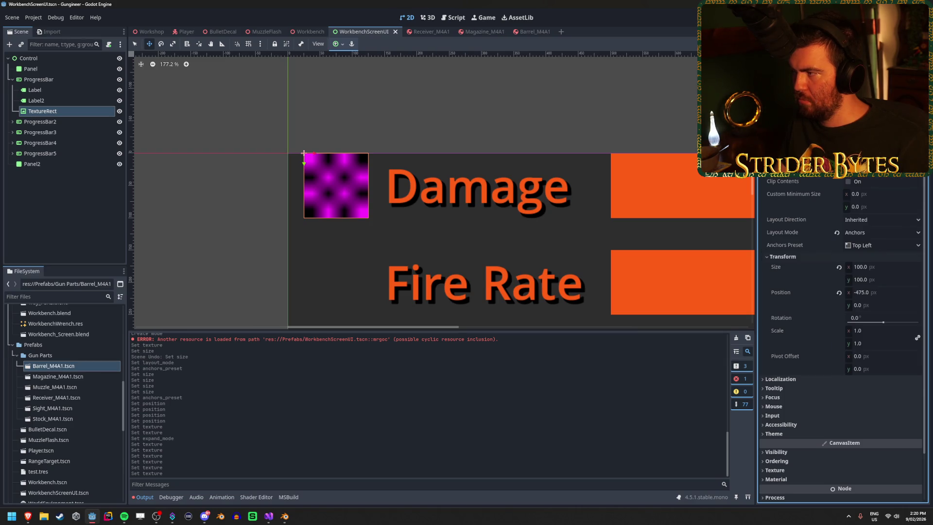
pyautogui.click(303, 153)
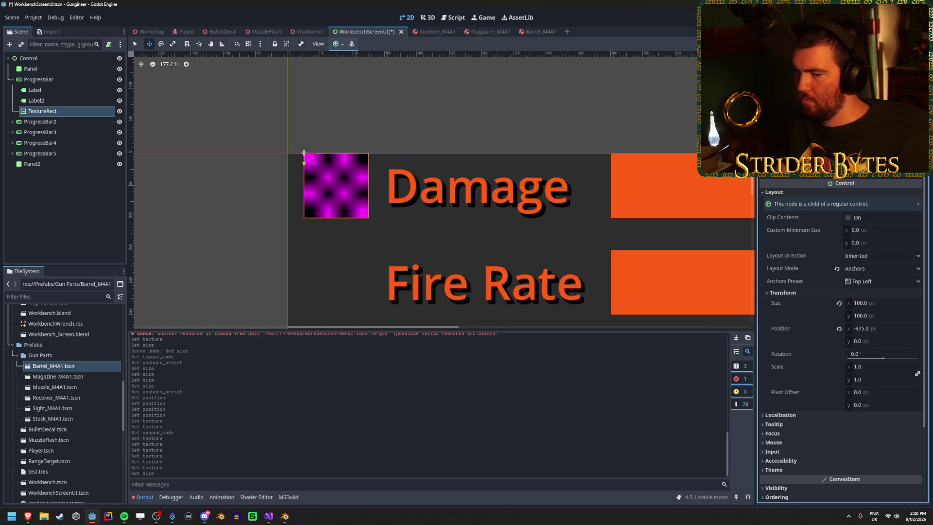
pyautogui.hotkey('ctrl', 'z')
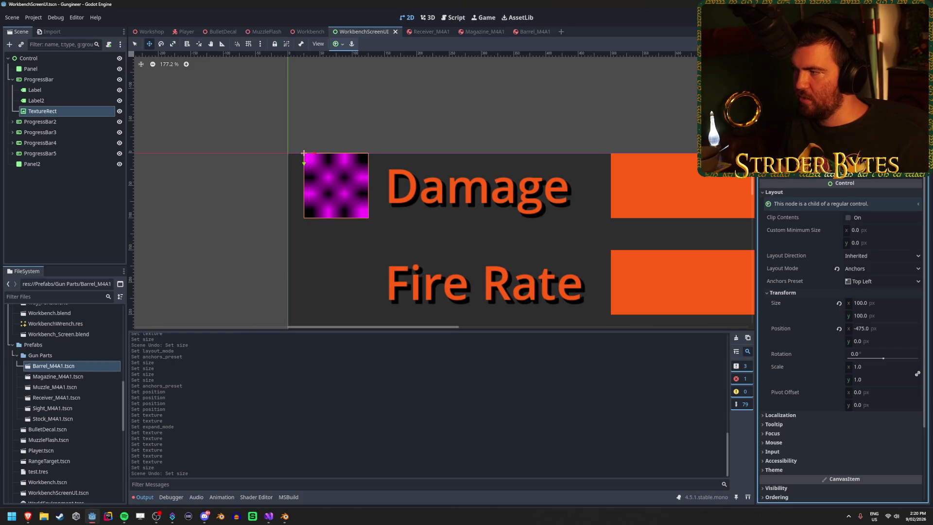
pyautogui.click(374, 132)
pyautogui.scroll(-6, 267, 206)
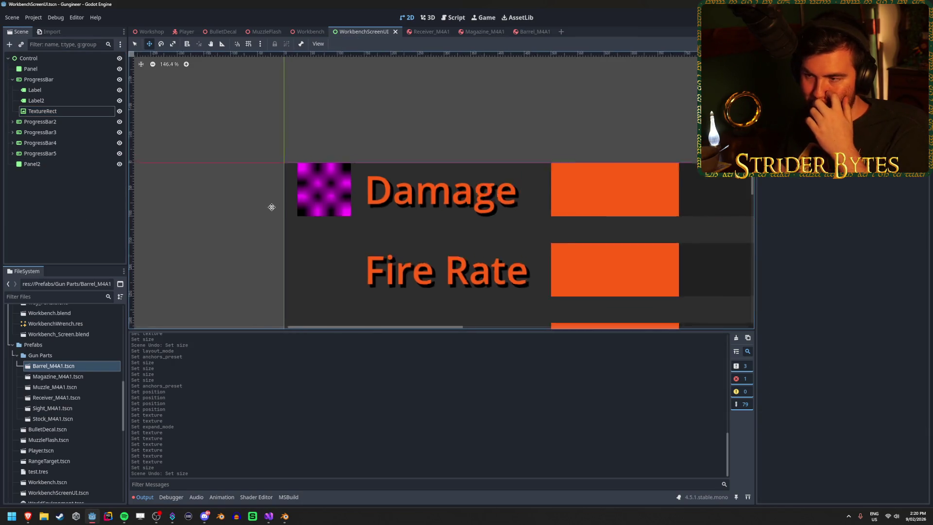
pyautogui.click(51, 112)
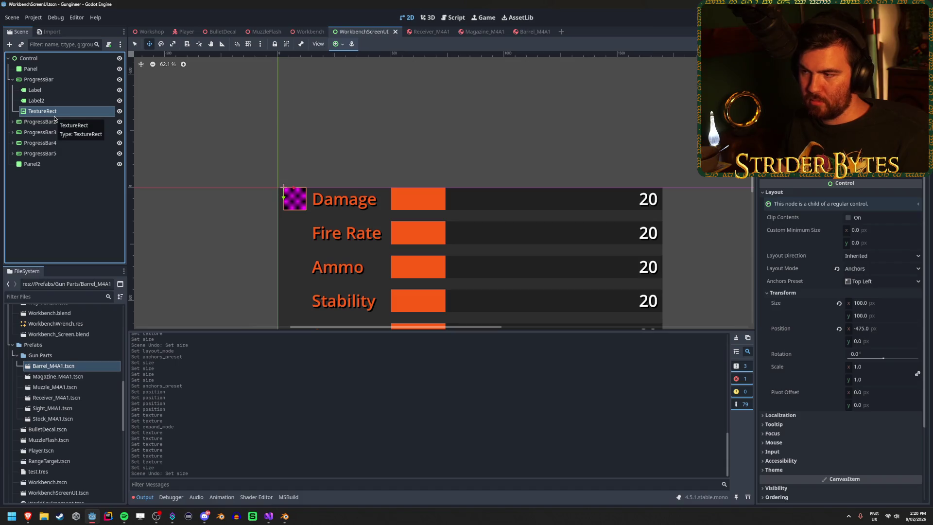
# Duplicate the checker TextureRect into copies under ProgressBar2–5 and multi-select the copies.
pyautogui.hotkey('ctrl', 'd')
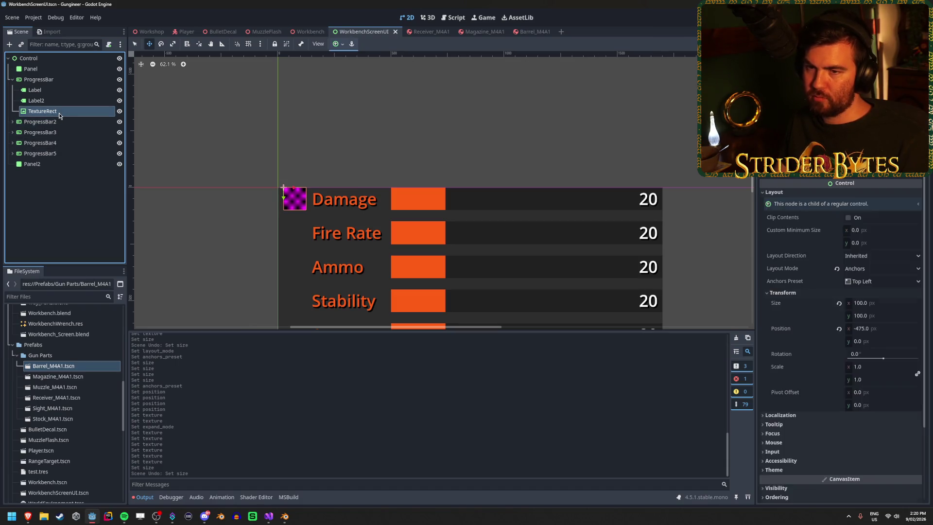
pyautogui.moveTo(53, 122); pyautogui.dragTo(54, 133)
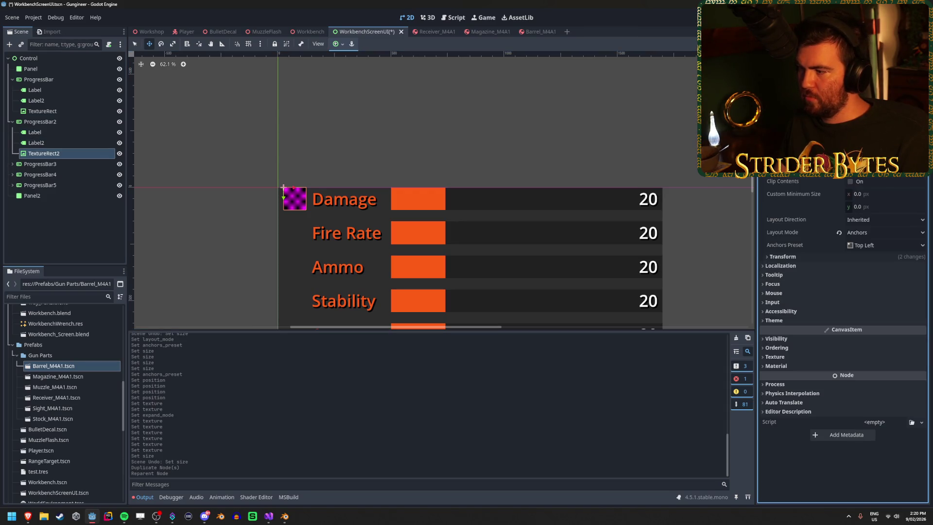
pyautogui.hotkey('ctrl', 'd')
pyautogui.moveTo(58, 165); pyautogui.dragTo(56, 249)
pyautogui.hotkey('ctrl', 'd')
pyautogui.hotkey('ctrl', 'd')
pyautogui.keyDown('ctrl'); pyautogui.click(59, 204); pyautogui.keyUp('ctrl')
pyautogui.keyDown('ctrl'); pyautogui.click(56, 161); pyautogui.keyUp('ctrl')
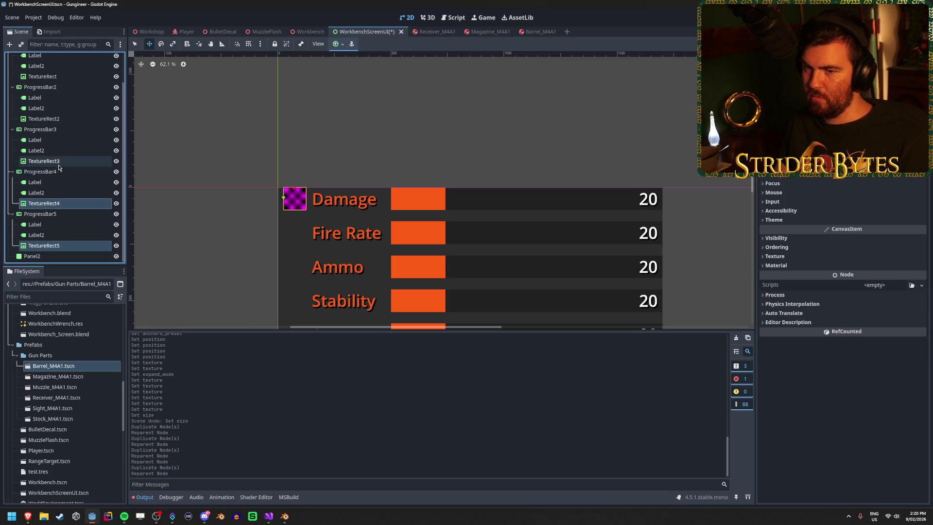
pyautogui.keyDown('ctrl'); pyautogui.click(57, 119); pyautogui.keyUp('ctrl')
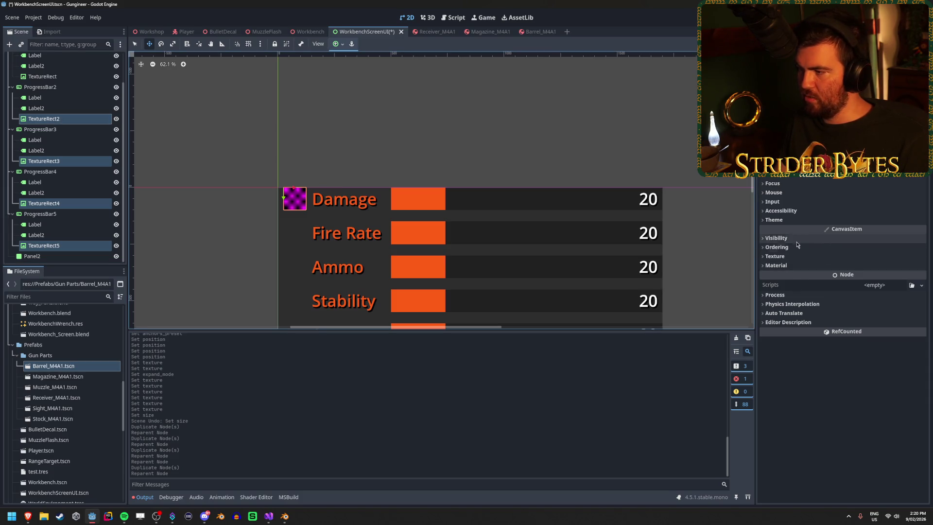
# Set the copies' Transform Position y to 0 so each icon sits beside its stat label.
pyautogui.scroll(3, 826, 243)
pyautogui.click(864, 241)
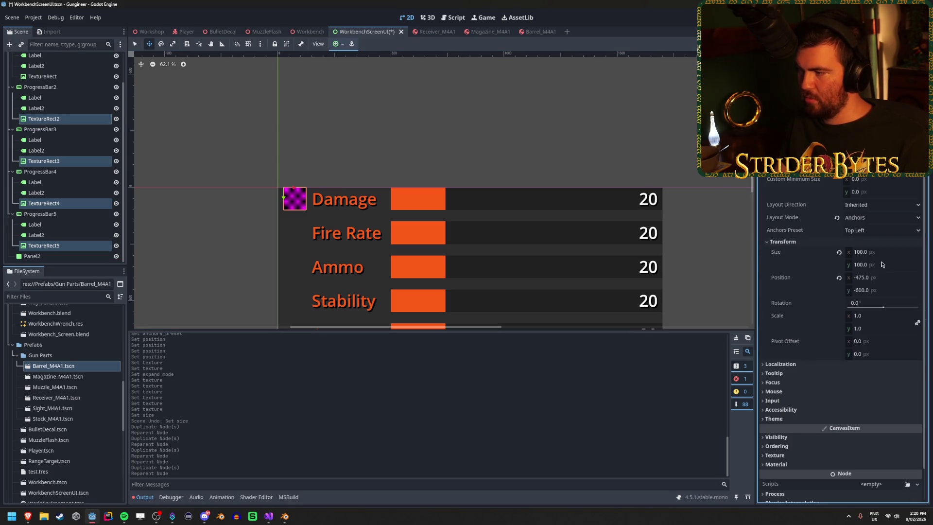
pyautogui.click(887, 279)
pyautogui.write('0')
pyautogui.press('Return')
pyautogui.hotkey('ctrl', 'z')
pyautogui.click(885, 291)
pyautogui.write('0')
pyautogui.press('Return')
pyautogui.scroll(-3, 412, 221)
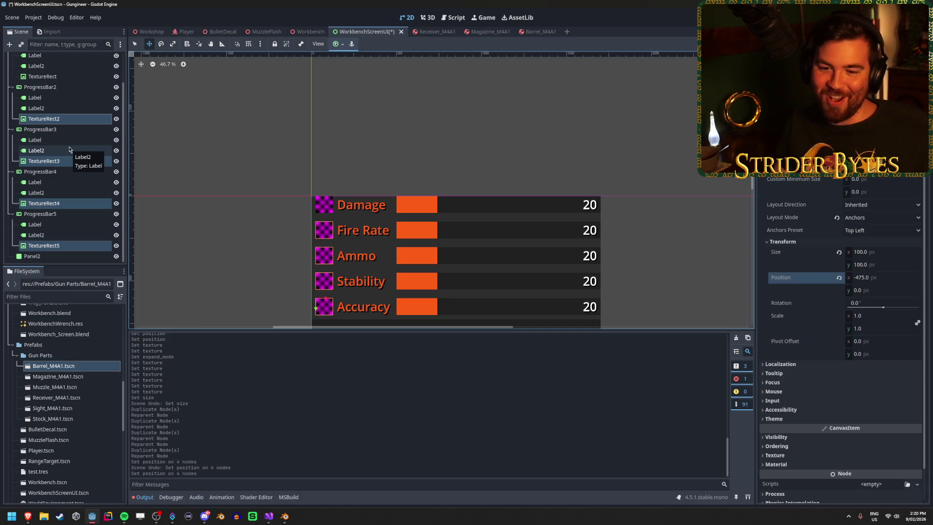
pyautogui.scroll(3, 70, 149)
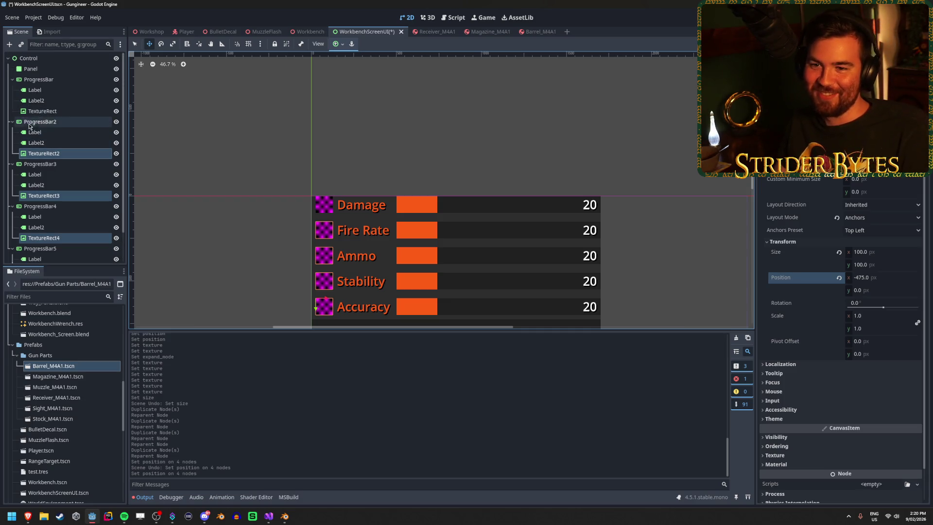
# Collapse the ProgressBar nodes in the scene tree and save WorkbenchScreenUI.
pyautogui.click(12, 122)
pyautogui.click(12, 132)
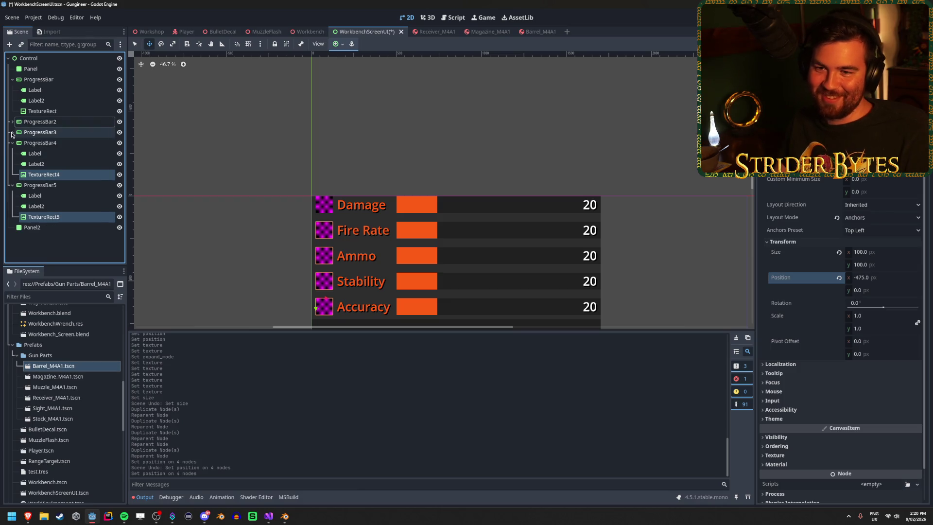
pyautogui.click(12, 143)
pyautogui.click(12, 153)
pyautogui.click(73, 215)
pyautogui.hotkey('ctrl', 's')
pyautogui.click(12, 79)
pyautogui.scroll(-1, 312, 191)
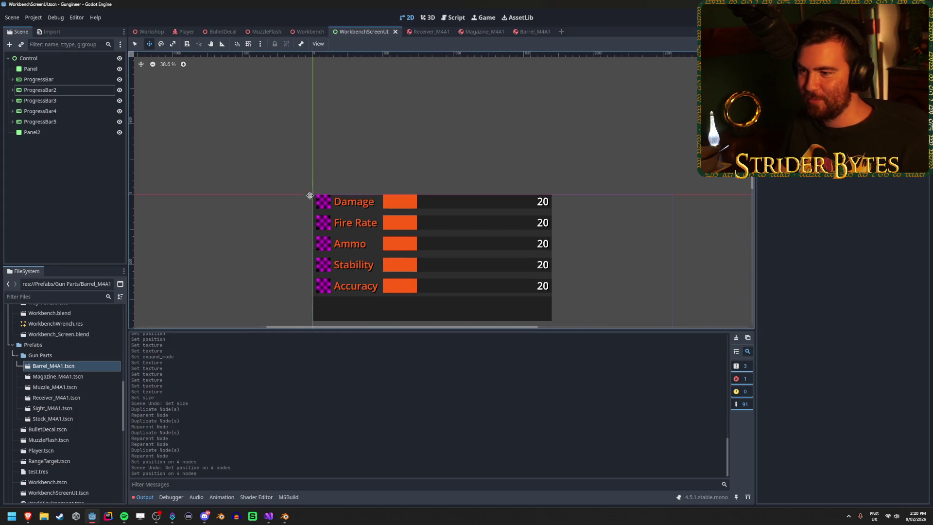
pyautogui.scroll(-2, 279, 212)
pyautogui.scroll(1, 277, 204)
pyautogui.hscroll(2, 335, 189)
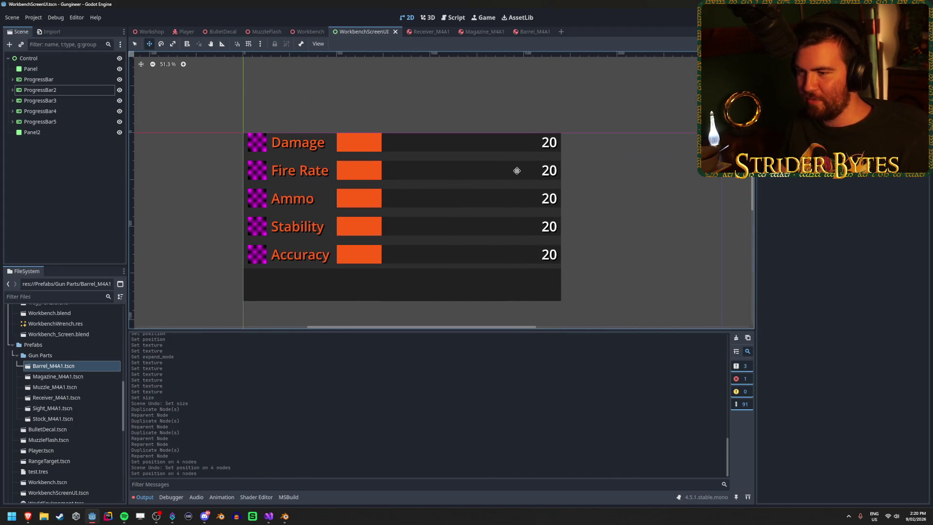
# Change Max Value for the Fire Rate, Ammo and Stability bars, saving the scene.
pyautogui.click(95, 180)
pyautogui.click(75, 79)
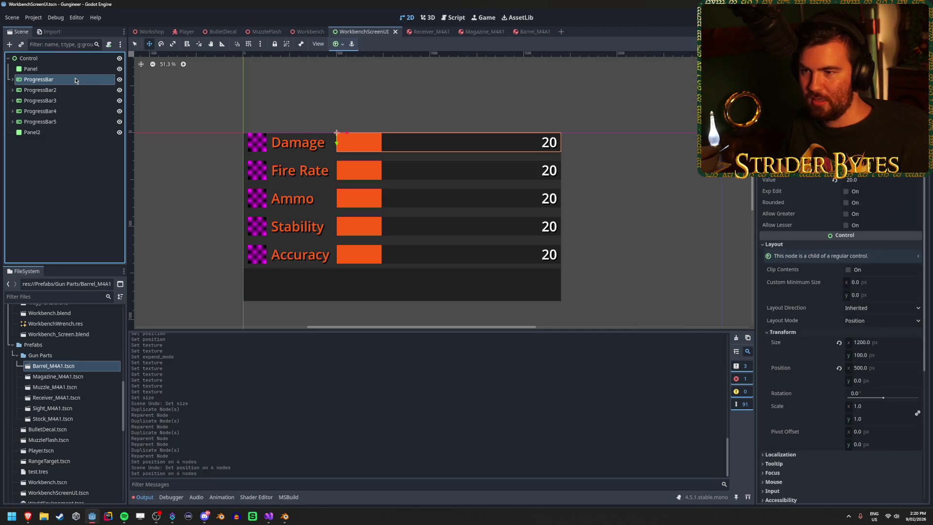
pyautogui.click(75, 86)
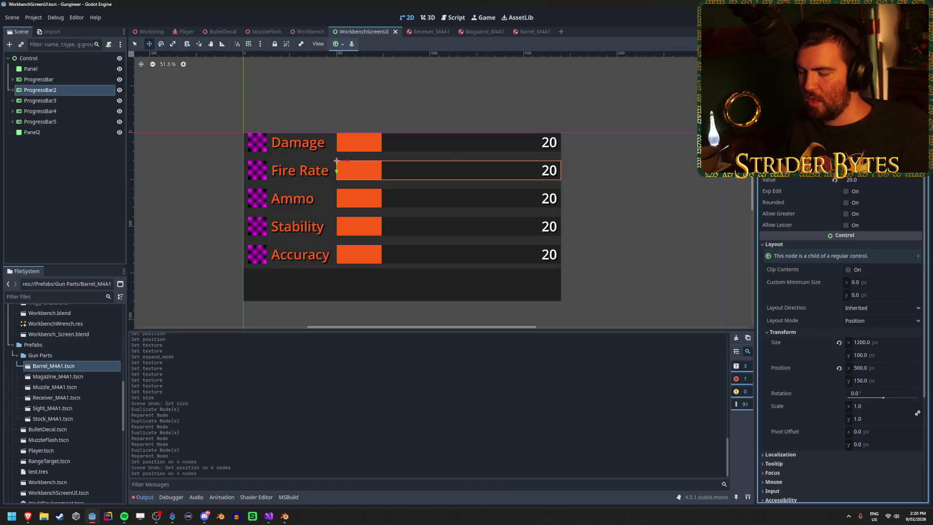
pyautogui.press('Return')
pyautogui.hotkey('ctrl', 's')
pyautogui.click(58, 101)
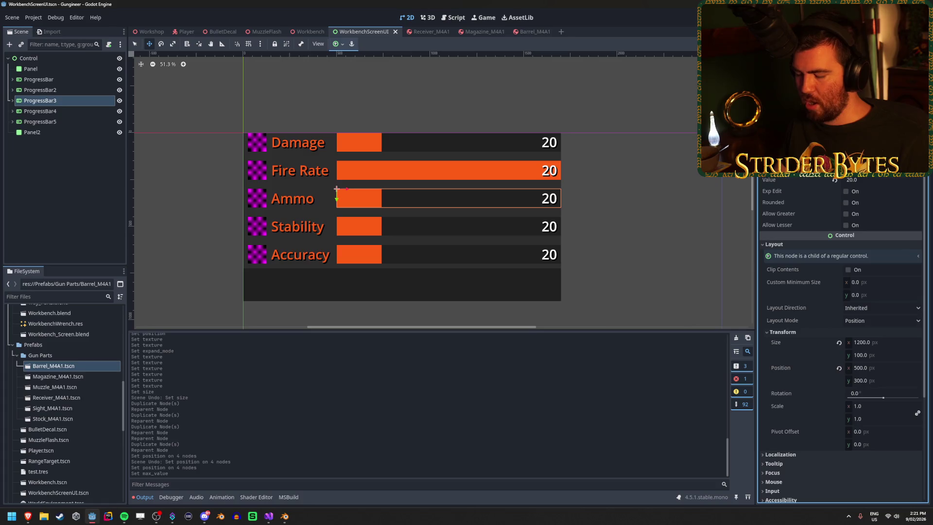
pyautogui.press('Return')
pyautogui.click(437, 227)
pyautogui.hotkey('ctrl', 's')
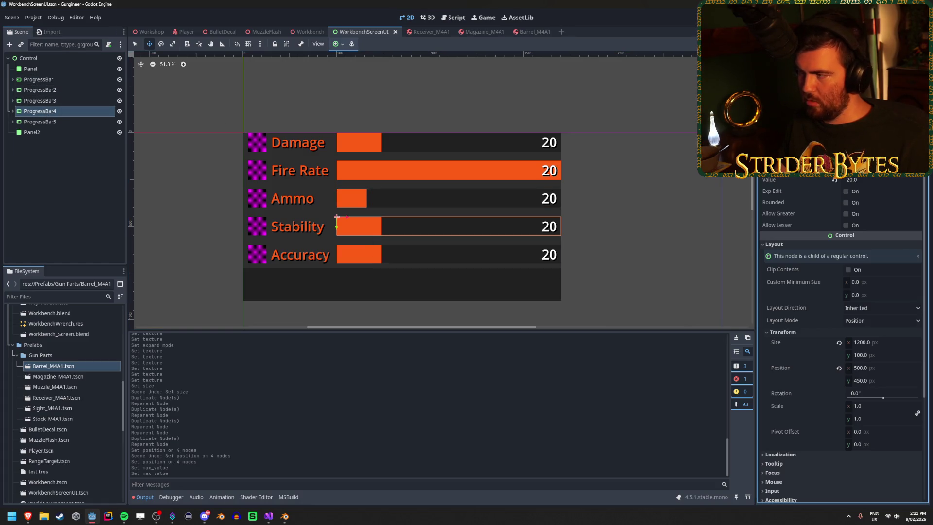
pyautogui.press('Return')
# Apply a new Max Value to the Accuracy bar so it fills fully, and save.
pyautogui.click(40, 121)
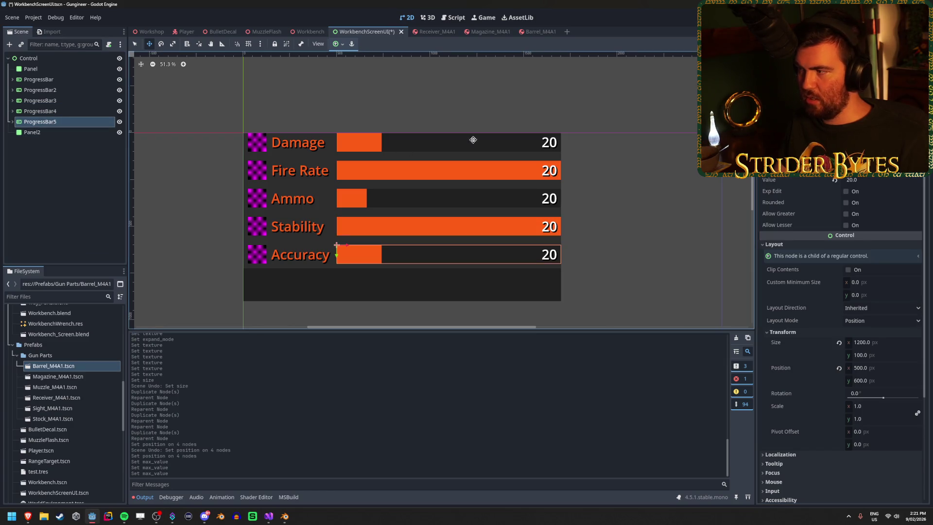
pyautogui.write('10')
pyautogui.press('Return')
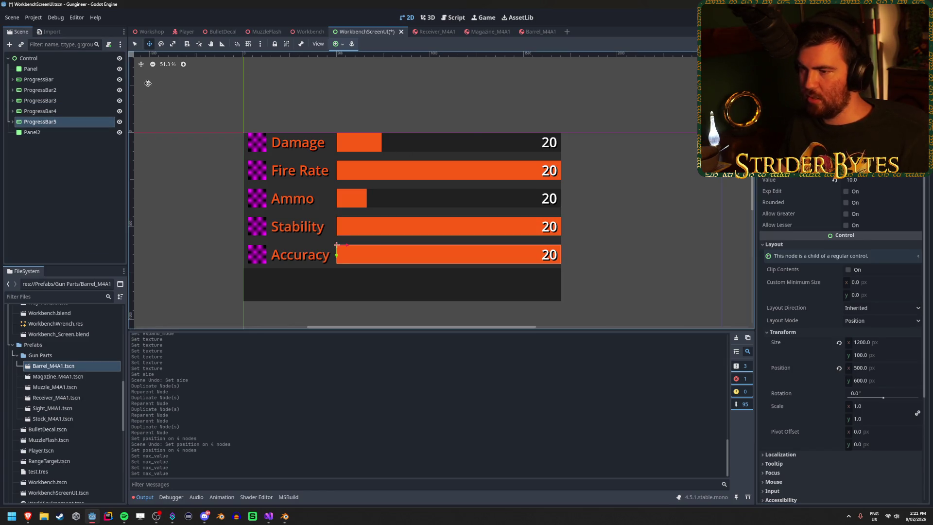
pyautogui.click(43, 182)
pyautogui.hotkey('ctrl', 's')
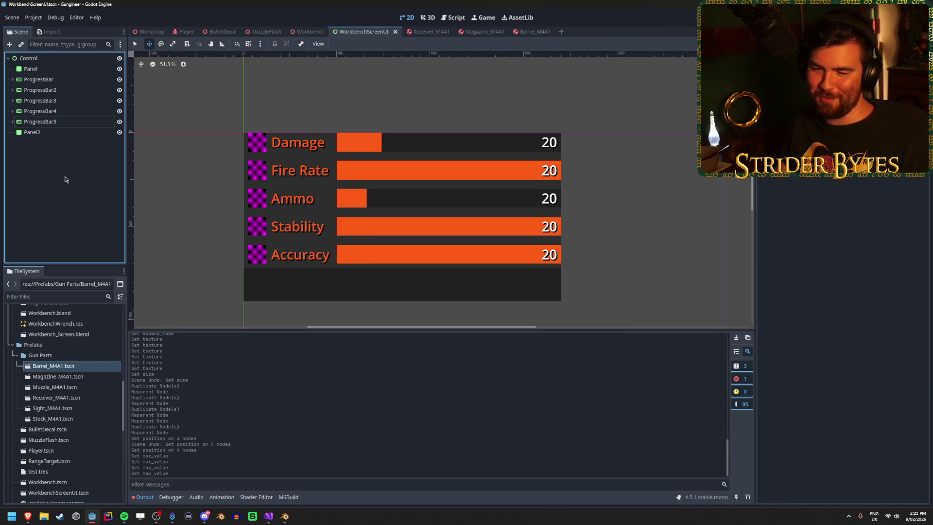
pyautogui.click(67, 121)
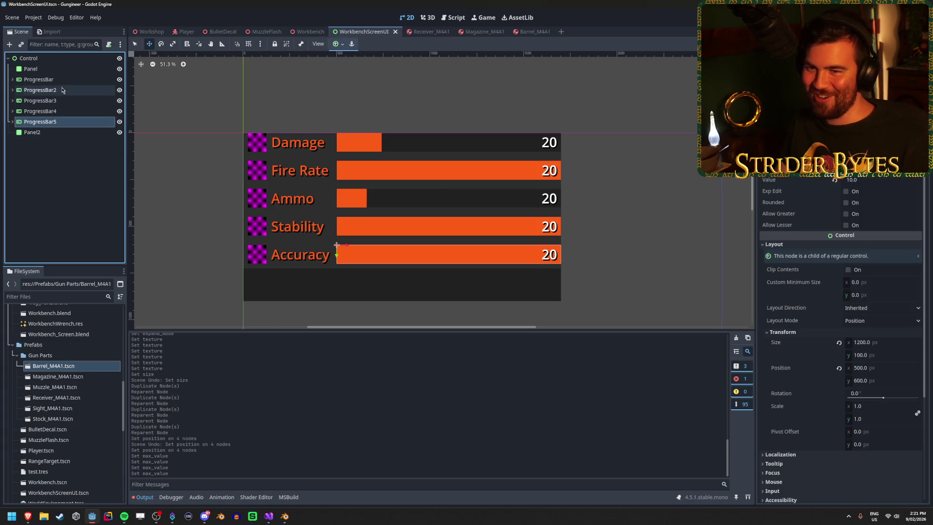
pyautogui.click(62, 80)
pyautogui.click(307, 32)
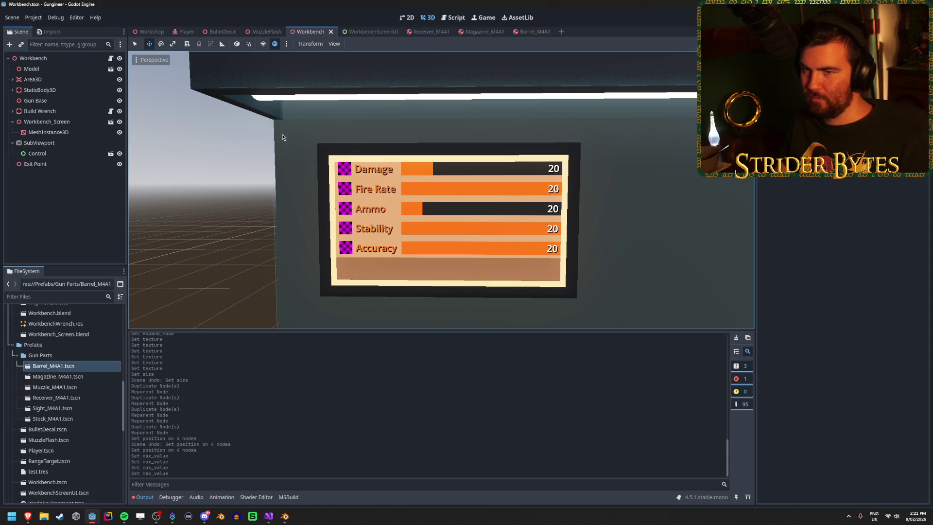
# Hide the Panel node and expand Panel2's Theme Overrides > Styles > Panel property.
pyautogui.click(364, 32)
pyautogui.click(119, 68)
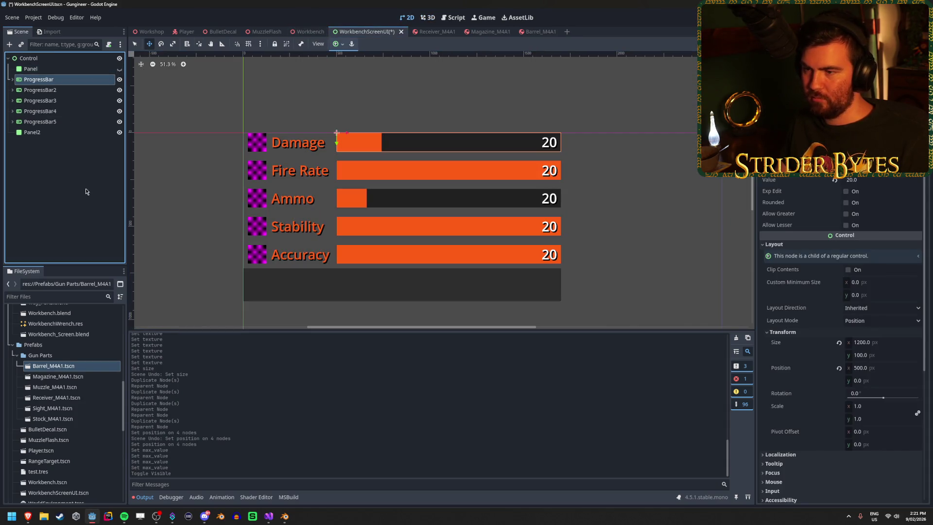
pyautogui.click(68, 133)
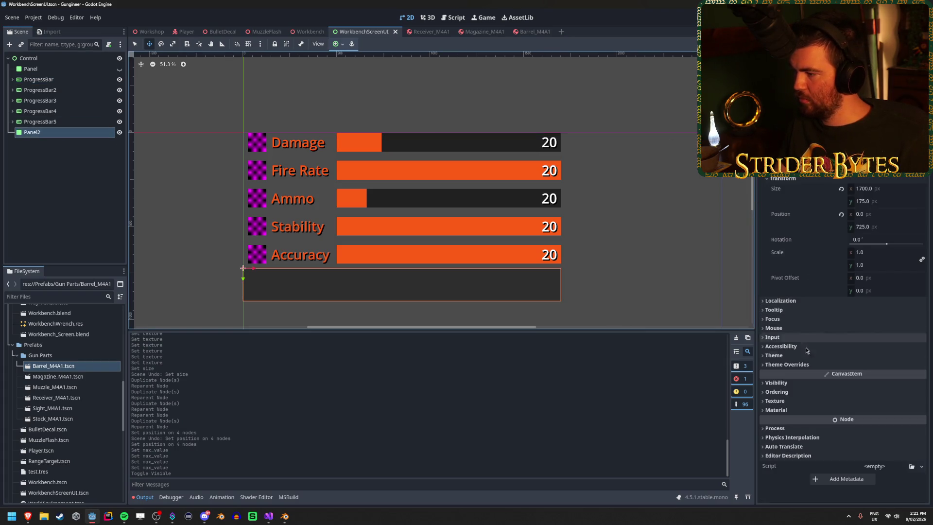
pyautogui.click(791, 365)
pyautogui.click(796, 373)
pyautogui.click(887, 384)
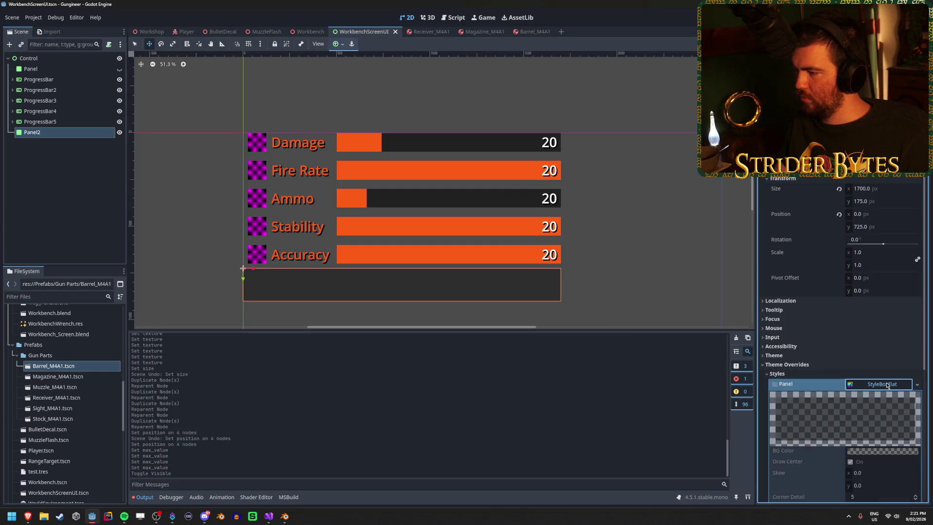
# Give Panel2 a new StyleBoxFlat with a dark grey #1c1c1c background and save.
pyautogui.click(774, 384)
pyautogui.scroll(-4, 849, 337)
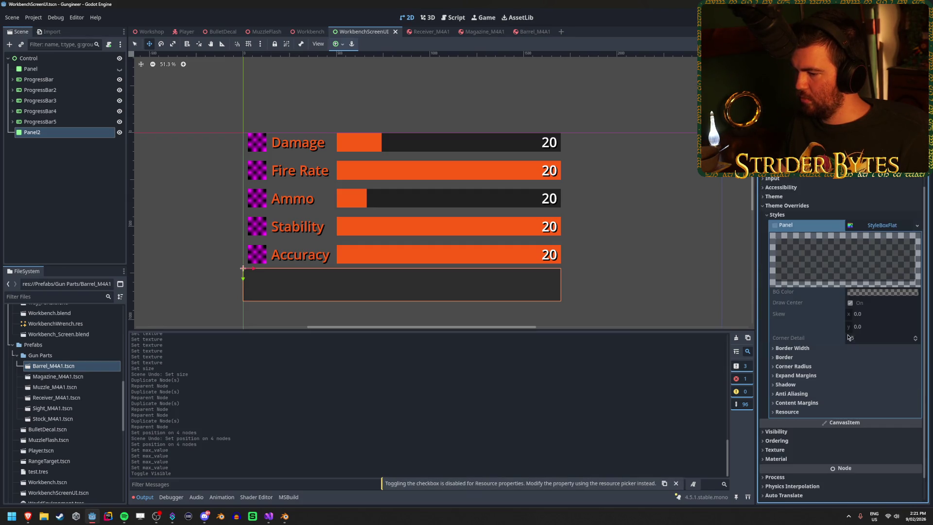
pyautogui.click(917, 226)
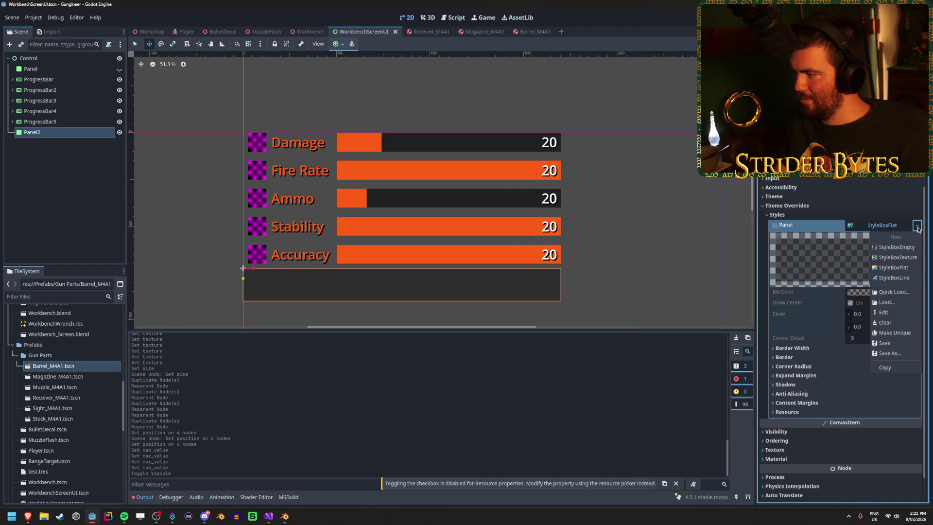
pyautogui.click(896, 267)
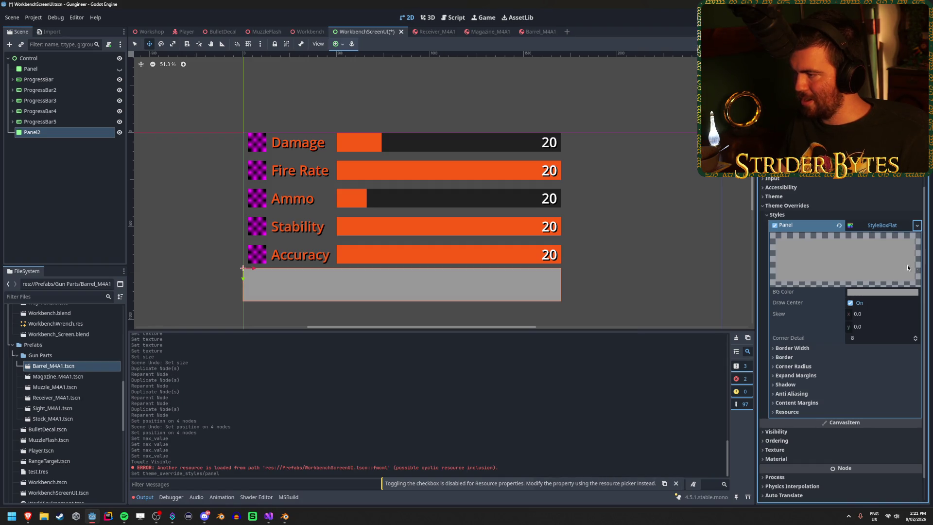
pyautogui.click(882, 292)
pyautogui.moveTo(855, 155); pyautogui.dragTo(826, 175)
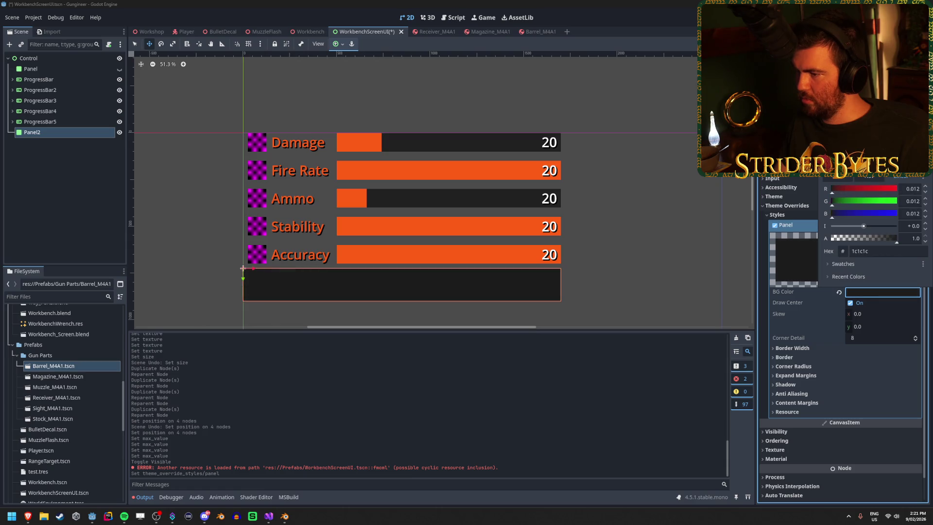
pyautogui.click(130, 203)
pyautogui.hotkey('ctrl', 's')
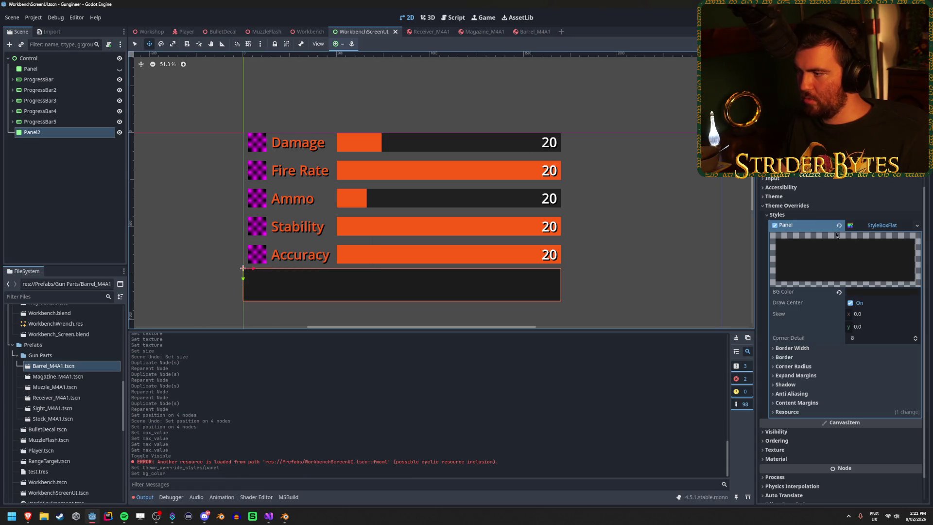
# Check the darkened strip in the Workbench 3D scene, then return to WorkbenchScreenUI.
pyautogui.click(308, 32)
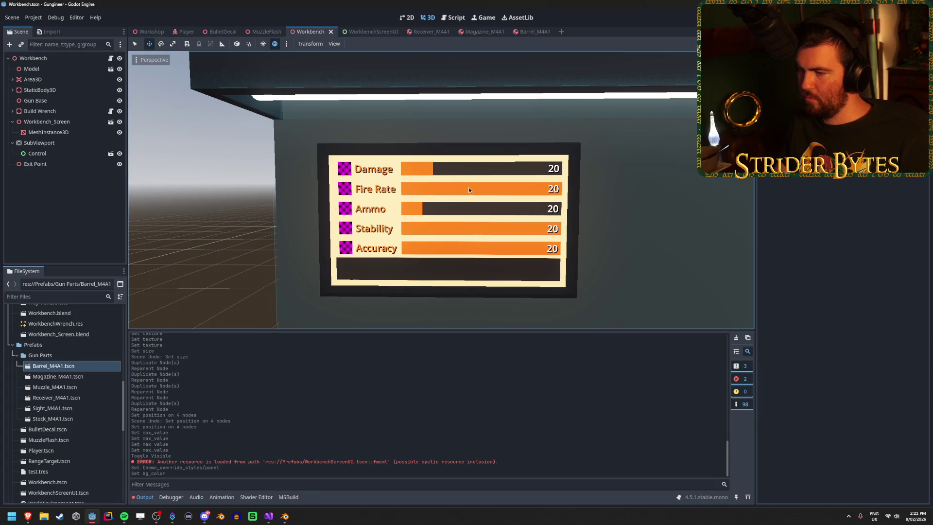
pyautogui.scroll(-5, 468, 186)
pyautogui.scroll(5, 441, 189)
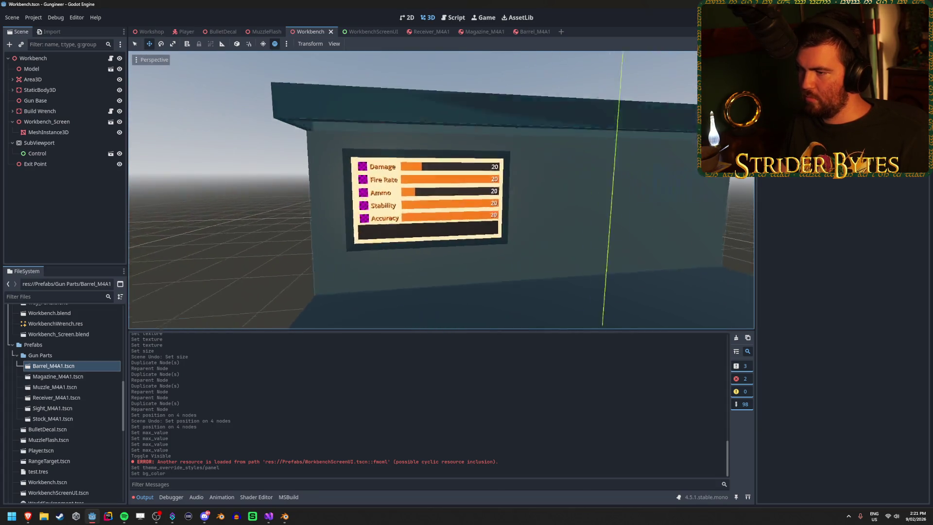
pyautogui.click(369, 32)
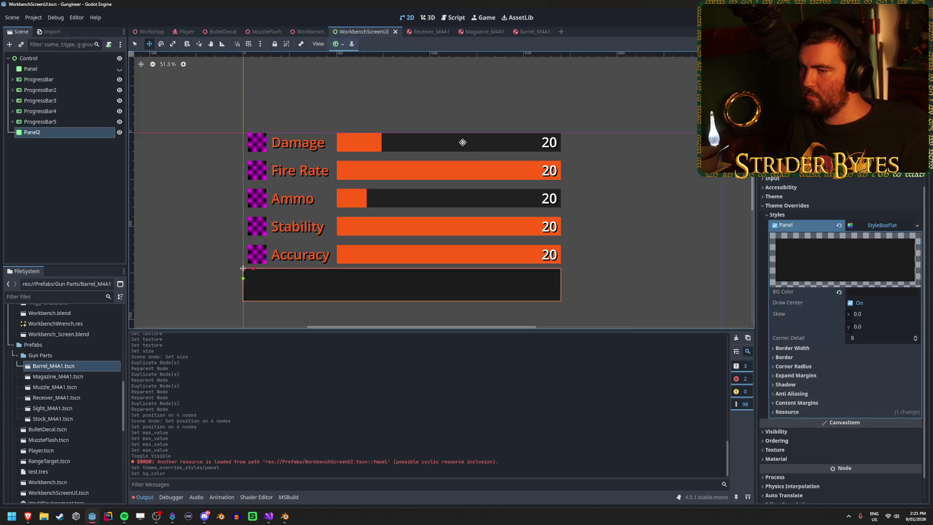
# Add a Label child node under Panel2.
pyautogui.rightClick(90, 133)
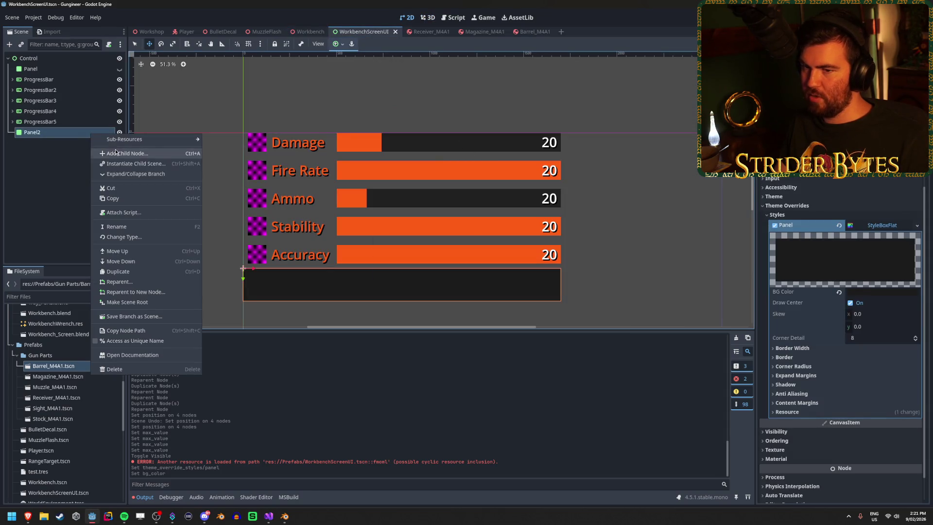
pyautogui.click(115, 151)
pyautogui.write('text')
pyautogui.press('BackSpace')
pyautogui.press('BackSpace')
pyautogui.press('BackSpace')
pyautogui.write('label')
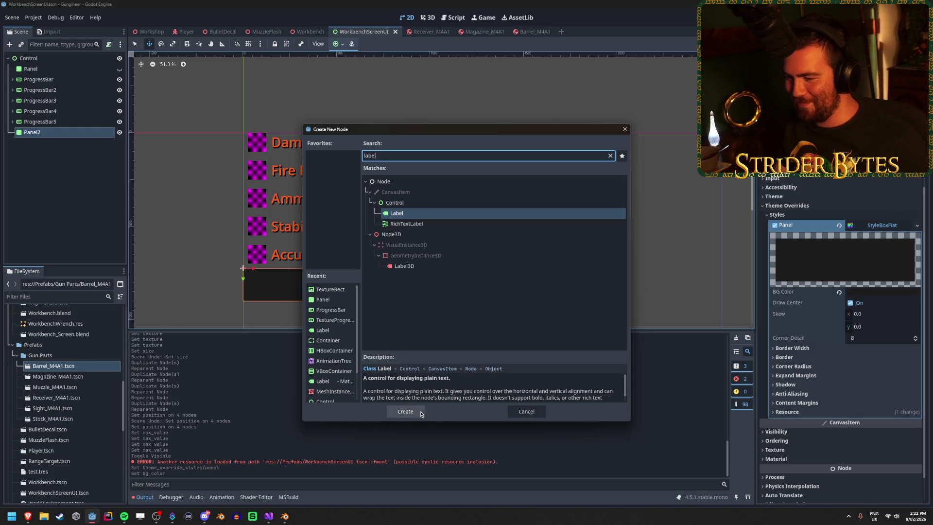
pyautogui.click(405, 411)
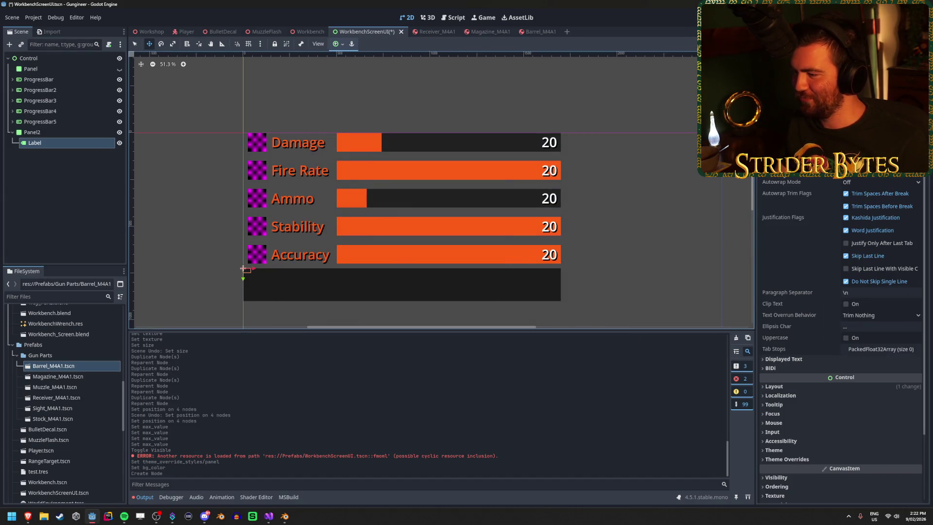
# Center the label's horizontal and vertical alignment and enter the text 'Stats'.
pyautogui.click(874, 161)
pyautogui.click(875, 184)
pyautogui.click(869, 171)
pyautogui.click(869, 193)
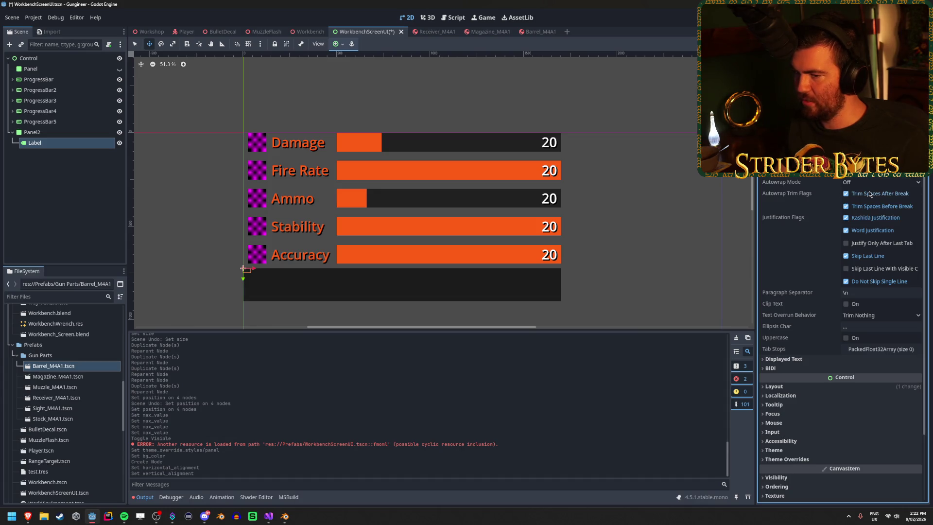
pyautogui.write('Stats')
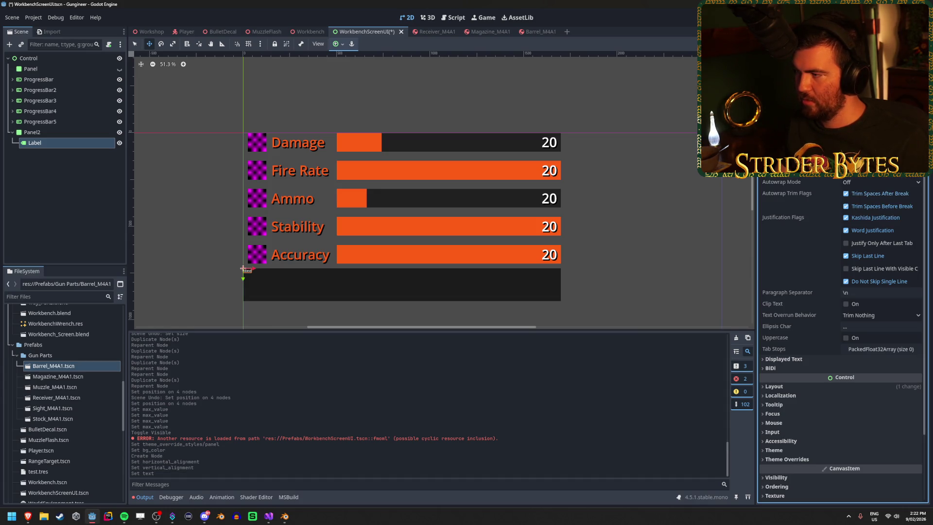
# Apply the Center anchor preset to the label and give it new LabelSettings.
pyautogui.click(341, 45)
pyautogui.click(355, 85)
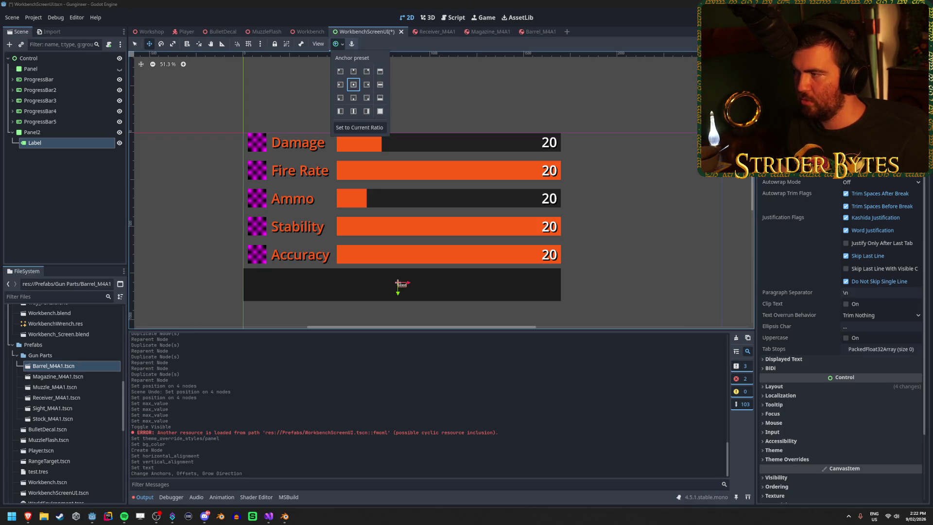
pyautogui.click(916, 175)
pyautogui.click(915, 175)
pyautogui.click(893, 173)
pyautogui.click(792, 181)
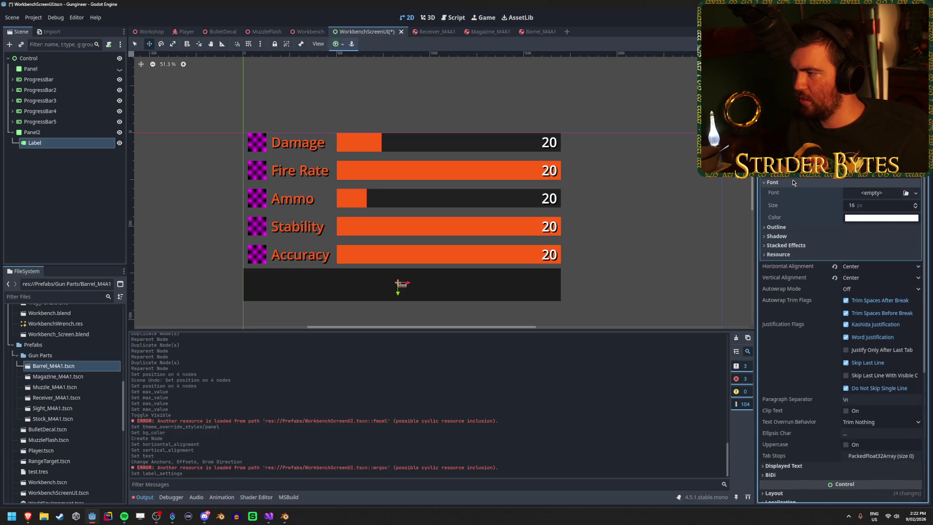
# Set the label font size to 72 and its text to 'Needs: receiver, barrel, magazine', then save.
pyautogui.click(891, 206)
pyautogui.write('72')
pyautogui.press('Return')
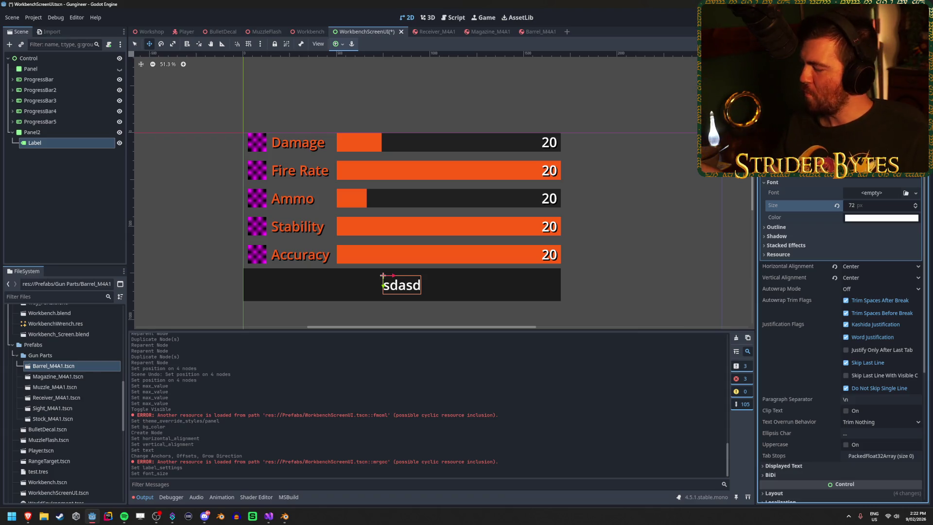
pyautogui.write('Needs:')
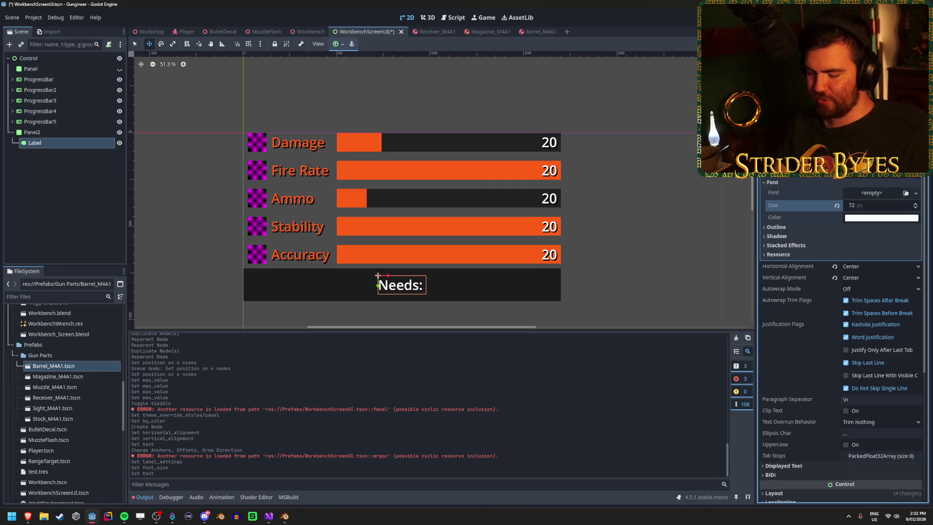
pyautogui.write(' receiver, barrel, magazine')
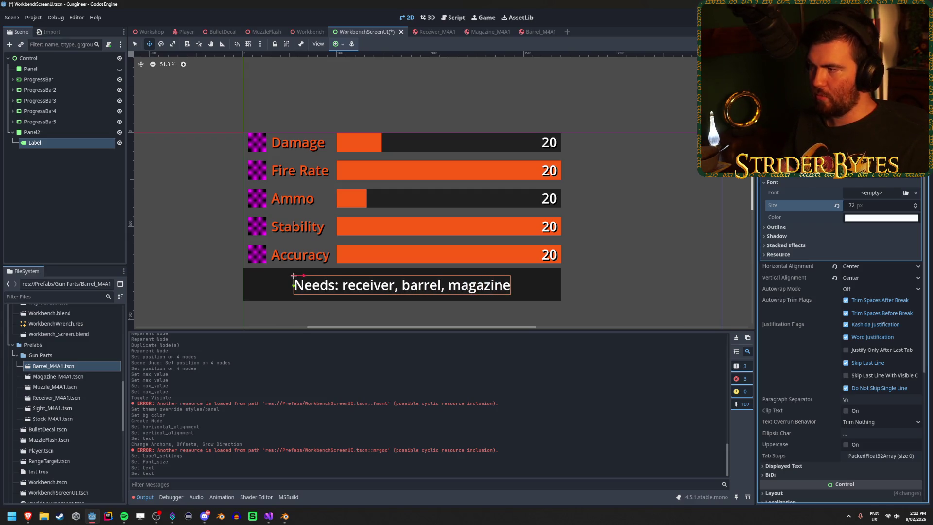
pyautogui.click(76, 202)
pyautogui.click(79, 141)
pyautogui.click(79, 191)
pyautogui.hotkey('ctrl', 's')
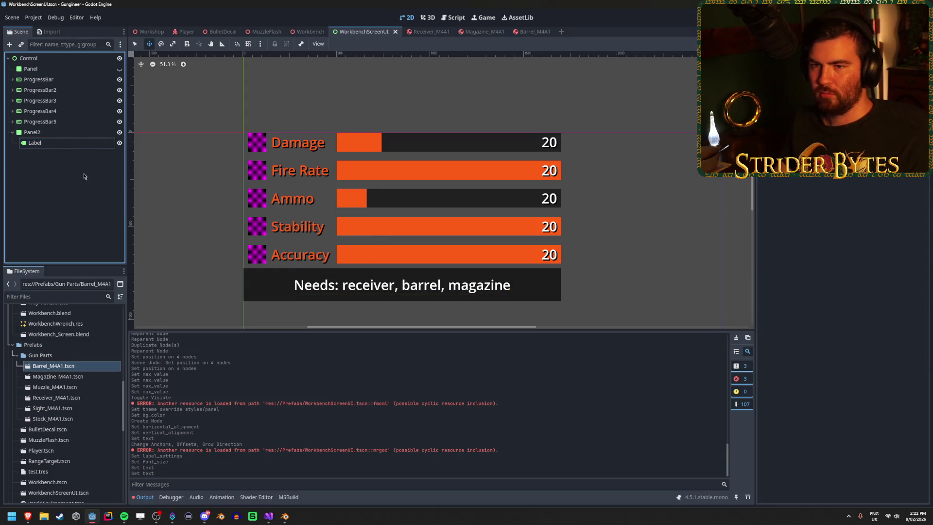
pyautogui.click(314, 32)
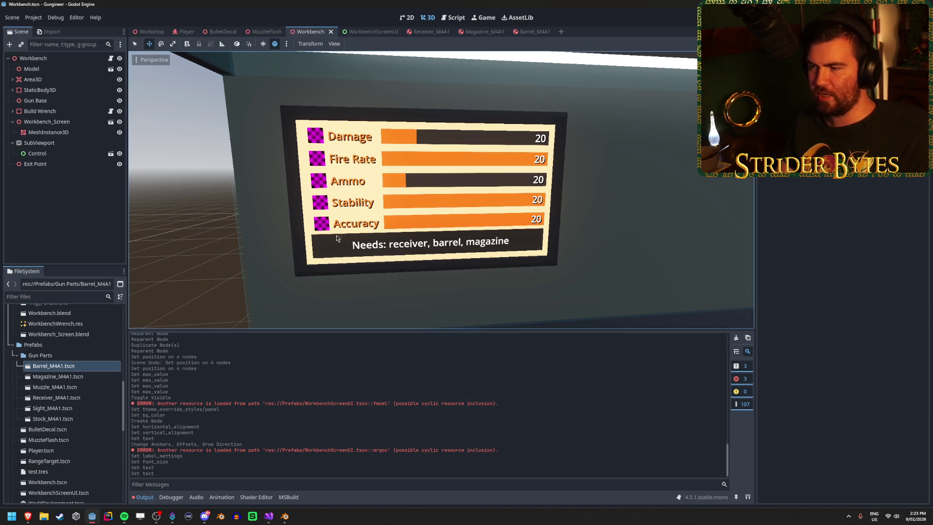
pyautogui.click(56, 229)
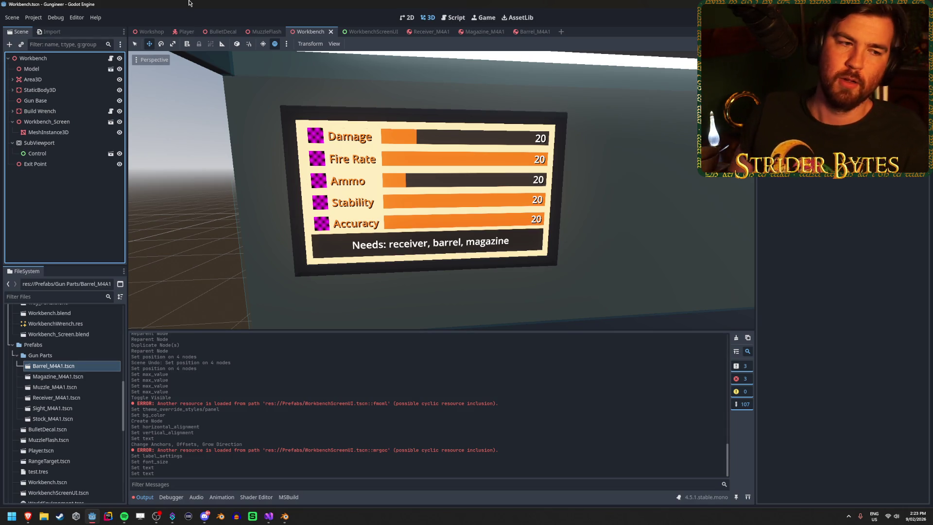
pyautogui.click(737, 339)
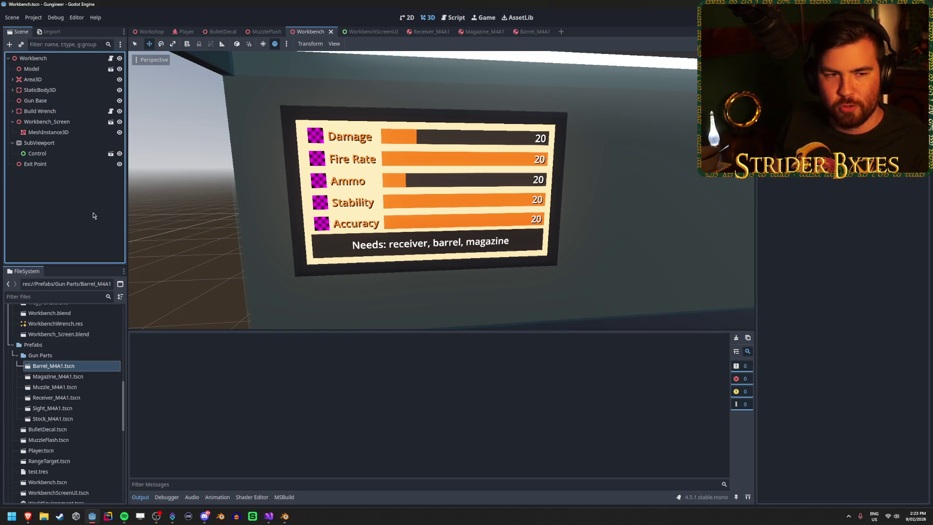
# Lower the Value of the Accuracy, Stability and Fire Rate bars and save.
pyautogui.click(368, 33)
pyautogui.click(65, 231)
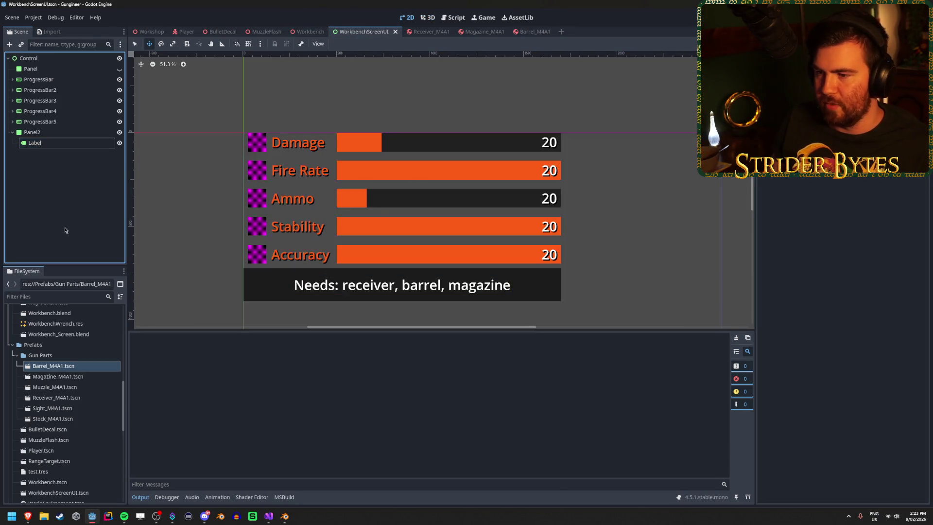
pyautogui.click(62, 122)
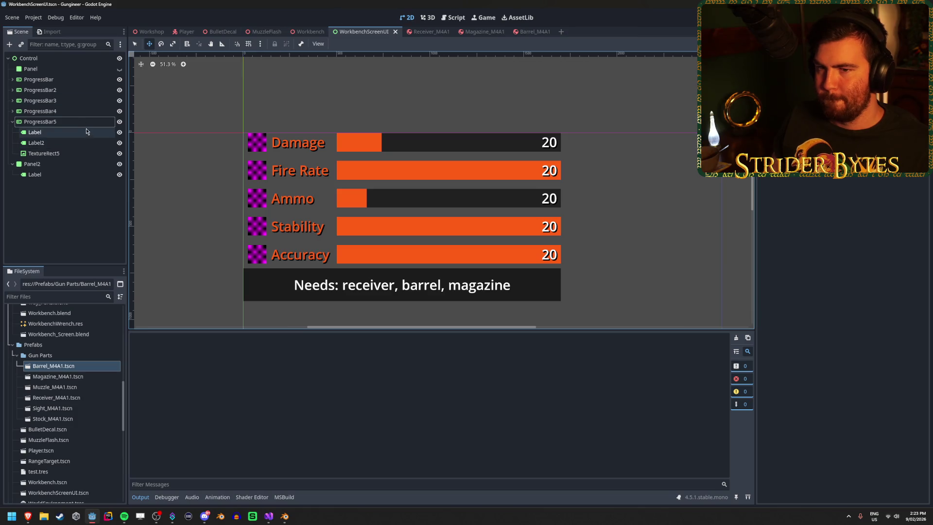
pyautogui.moveTo(877, 183); pyautogui.dragTo(859, 183)
pyautogui.click(40, 111)
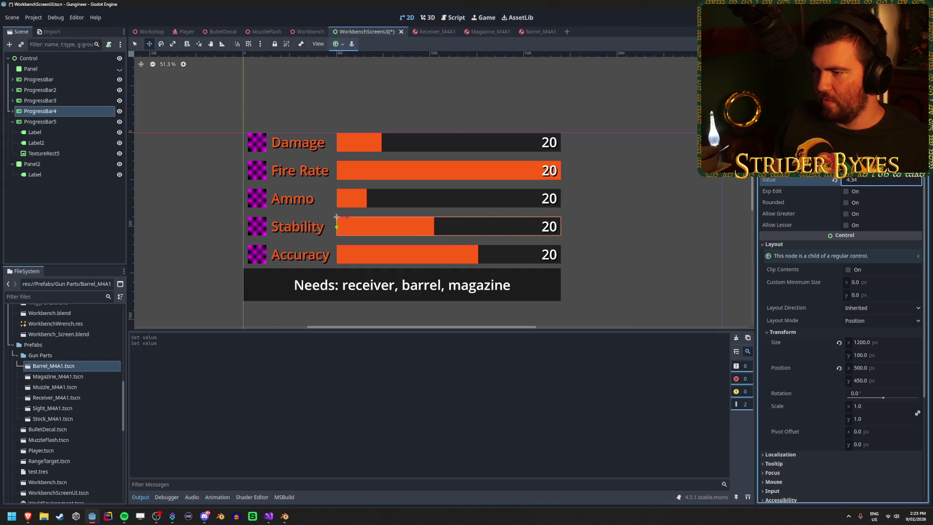
pyautogui.click(40, 90)
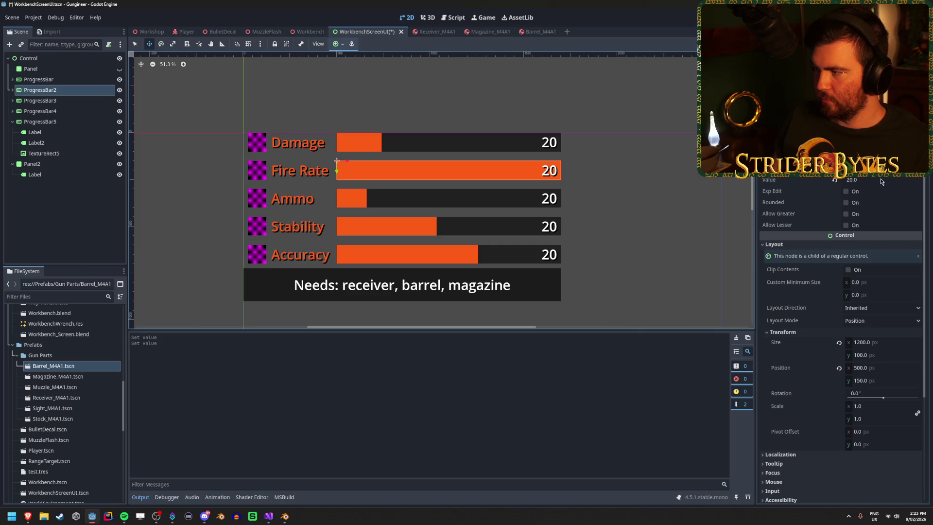
pyautogui.moveTo(881, 181); pyautogui.dragTo(874, 182)
pyautogui.hotkey('ctrl', 's')
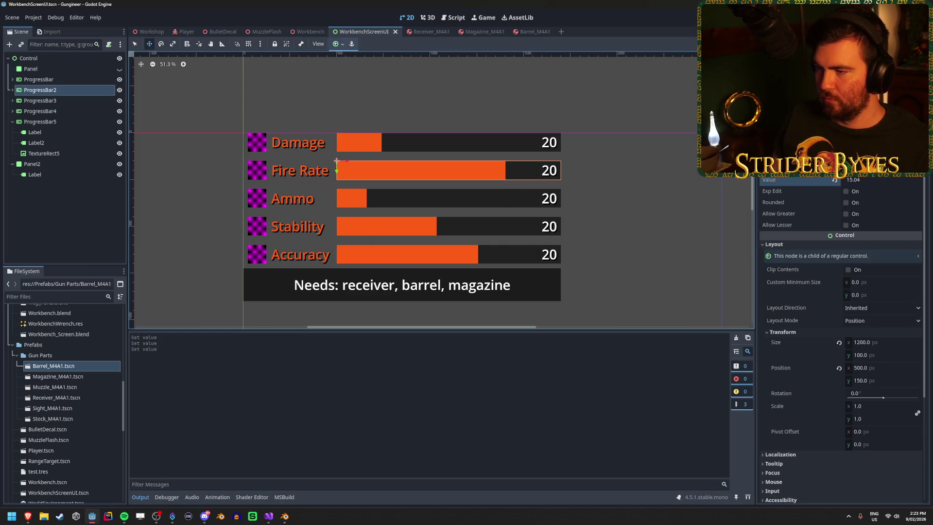
pyautogui.click(78, 229)
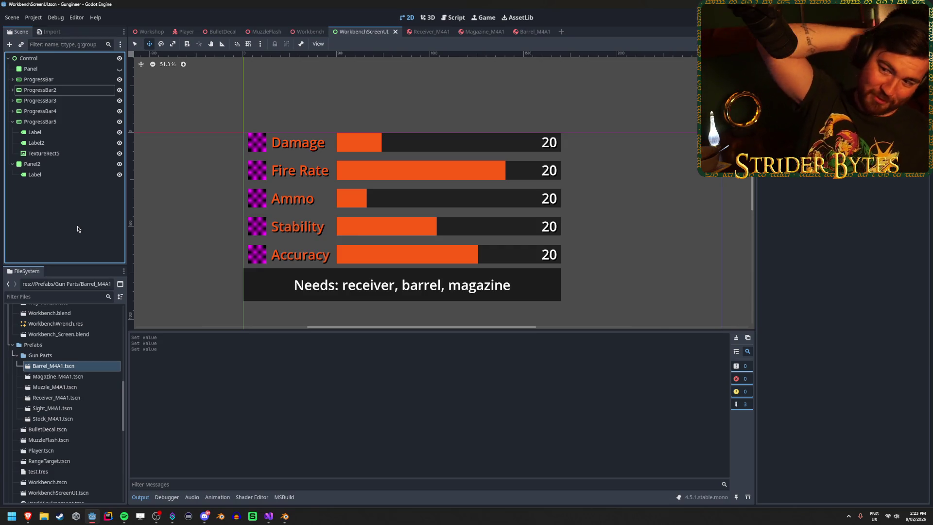
# Raise the Damage bar's Value to 31.31 and save the scene.
pyautogui.click(69, 78)
pyautogui.moveTo(862, 183); pyautogui.dragTo(874, 184)
pyautogui.hotkey('ctrl', 's')
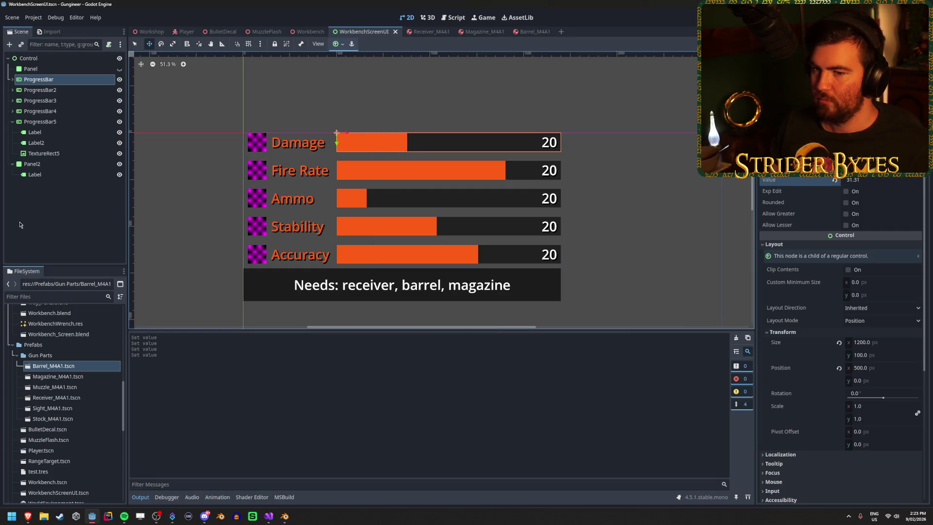
pyautogui.click(71, 218)
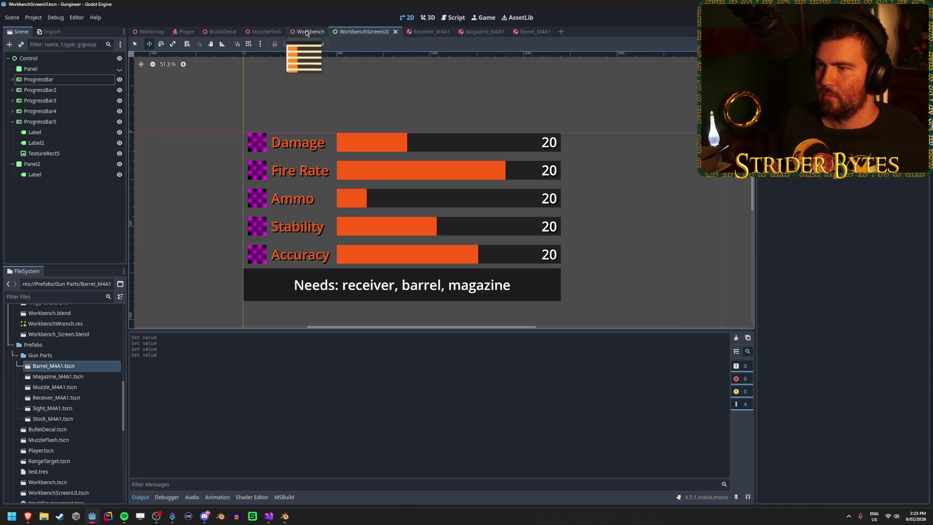
# Inspect the varied stat bars on the Workbench 3D screen, then open the Workshop scene.
pyautogui.click(310, 31)
pyautogui.scroll(-5, 403, 253)
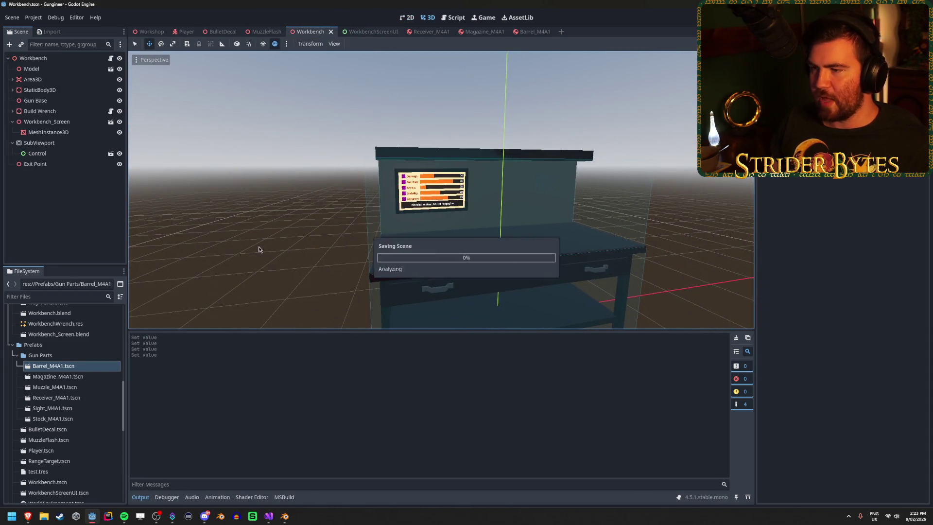
pyautogui.scroll(5, 285, 232)
pyautogui.scroll(3, 437, 189)
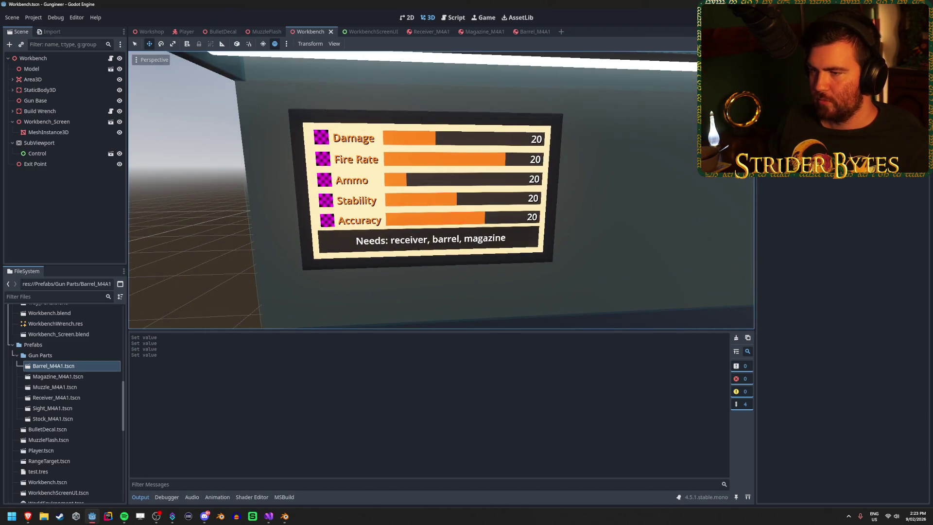
pyautogui.scroll(-3, 442, 189)
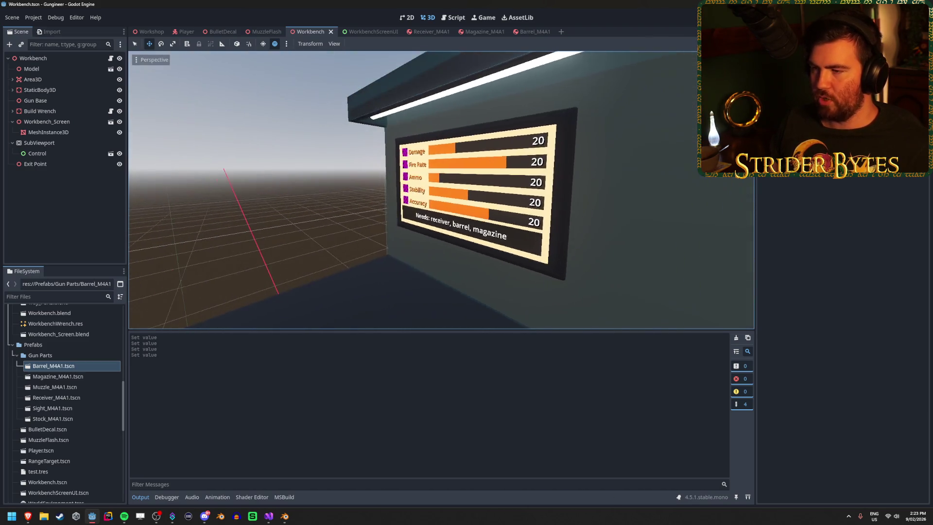
pyautogui.scroll(5, 441, 190)
pyautogui.scroll(-2, 441, 190)
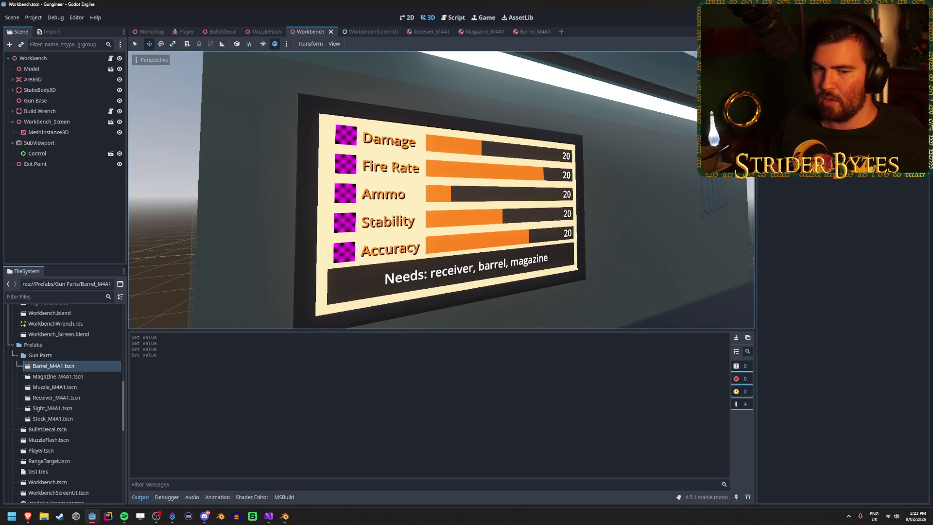
pyautogui.scroll(-6, 441, 189)
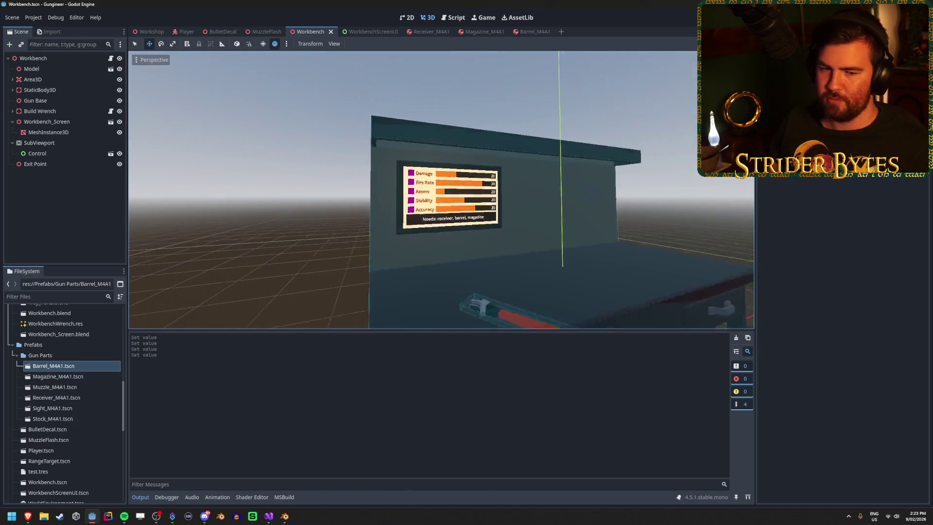
pyautogui.click(143, 33)
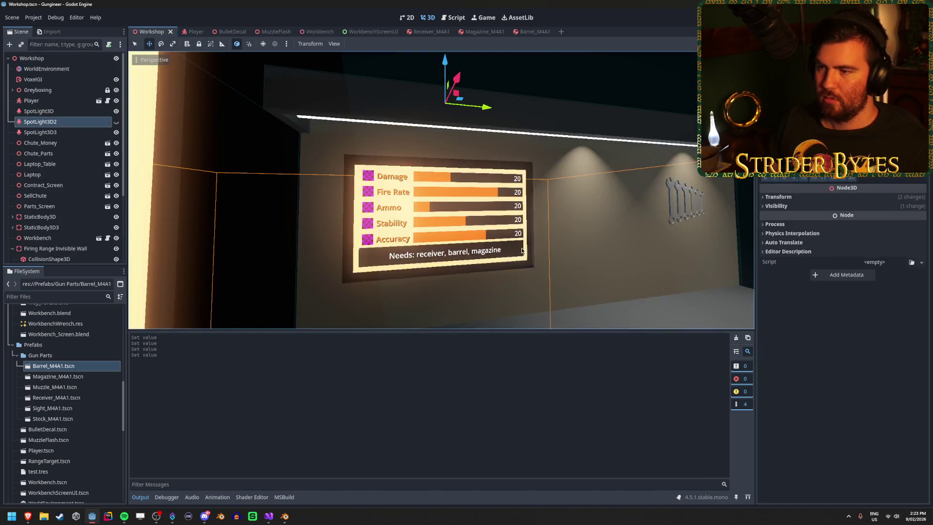
# Survey the workshop room, then select and frame Contract_Screen in the viewport.
pyautogui.moveTo(437, 159); pyautogui.dragTo(437, 159)
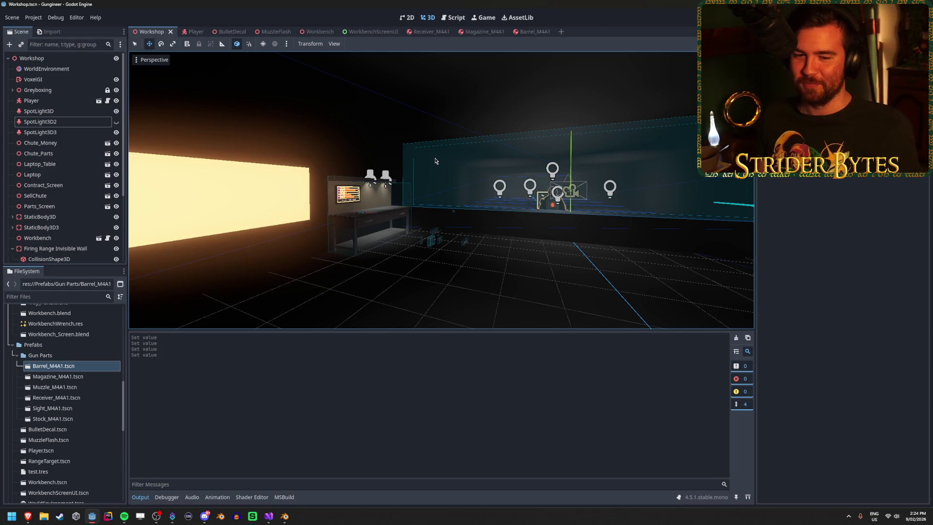
pyautogui.moveTo(406, 178); pyautogui.dragTo(405, 178)
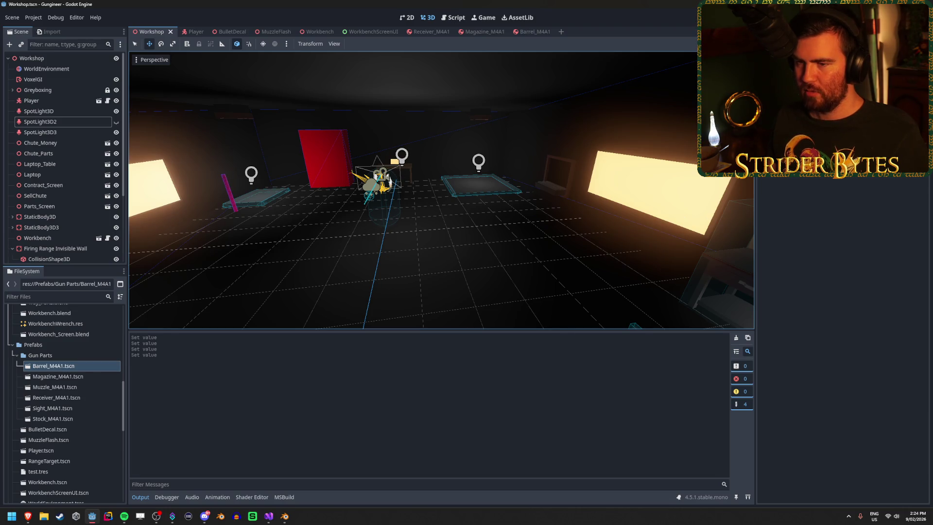
pyautogui.moveTo(683, 215); pyautogui.dragTo(544, 200)
pyautogui.moveTo(390, 159); pyautogui.dragTo(569, 151)
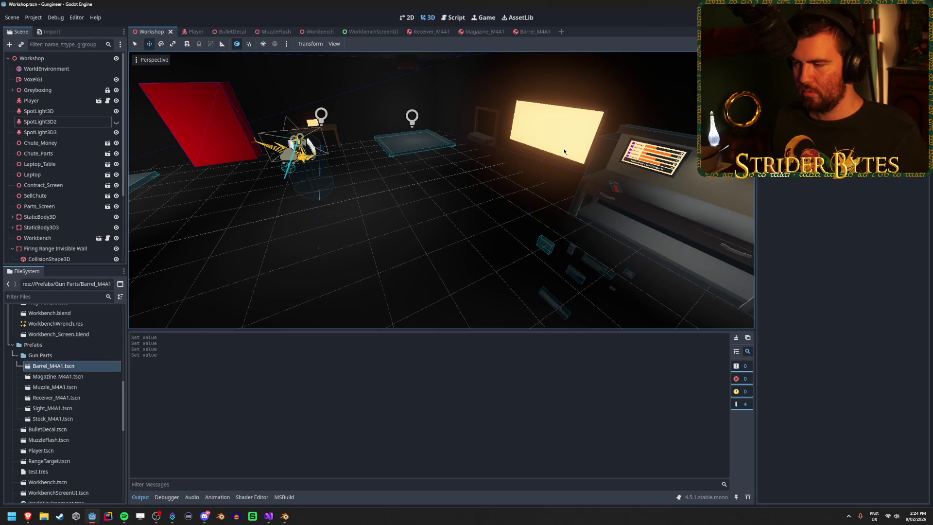
pyautogui.moveTo(568, 137); pyautogui.dragTo(566, 137)
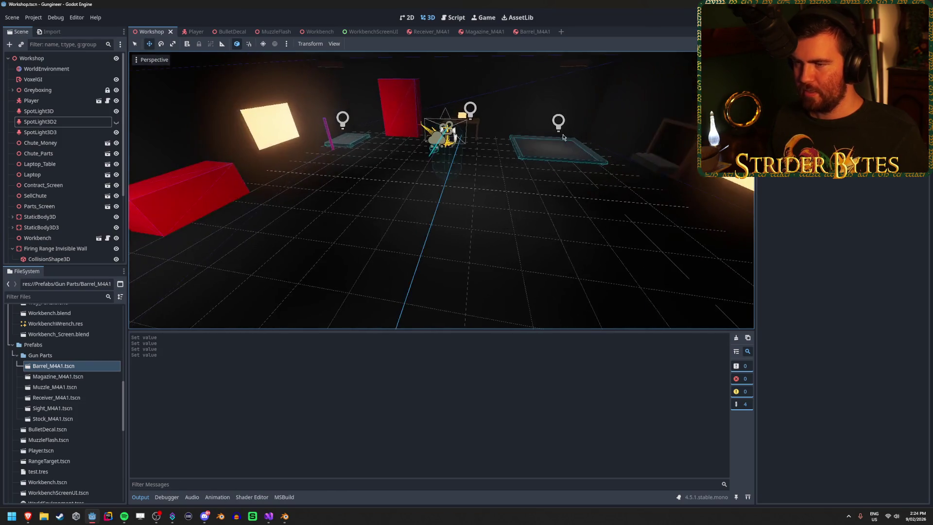
pyautogui.moveTo(583, 218)
pyautogui.mouseDown()
pyautogui.moveTo(738, 219)
pyautogui.moveTo(515, 219)
pyautogui.moveTo(573, 218)
pyautogui.mouseUp()
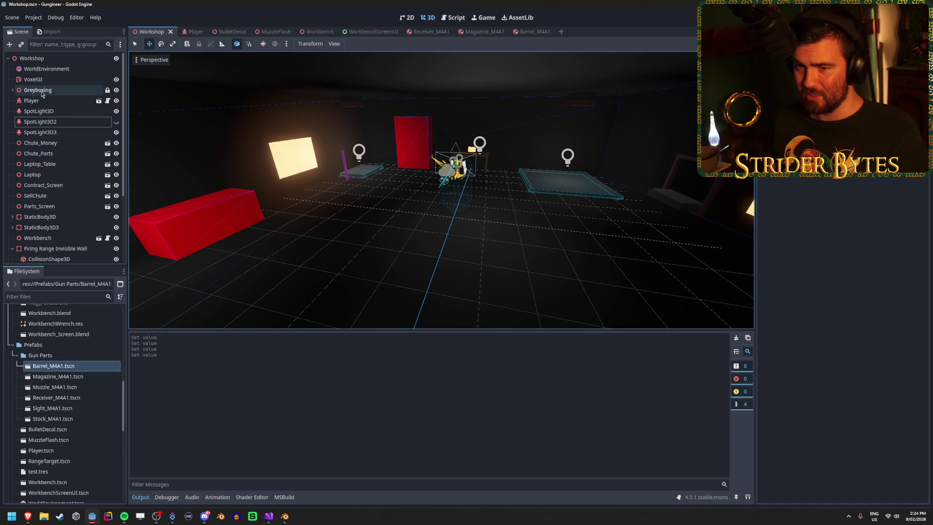
pyautogui.click(46, 142)
pyautogui.click(45, 153)
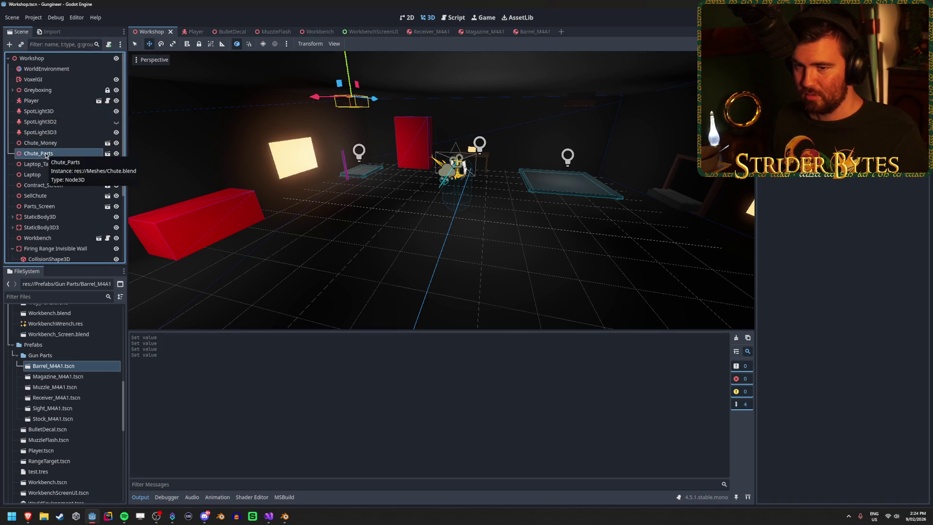
pyautogui.click(43, 184)
pyautogui.press('f')
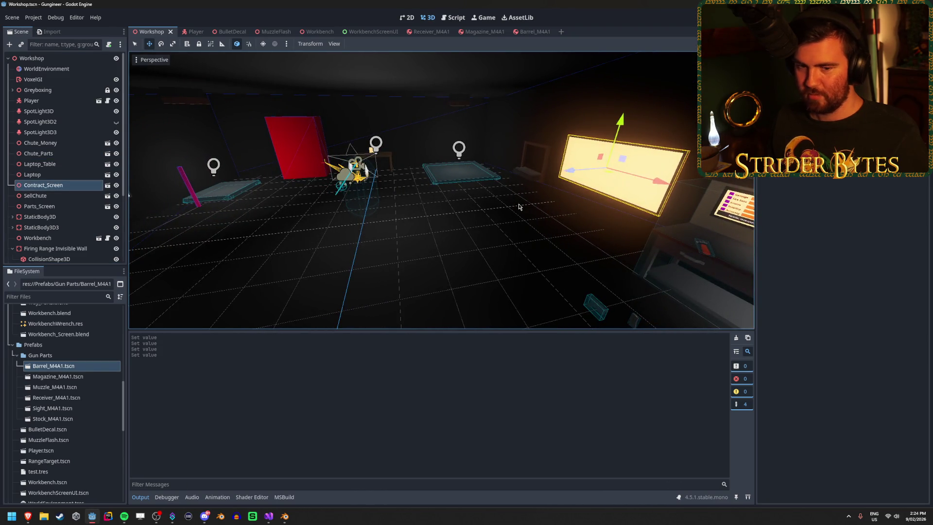
pyautogui.scroll(-3, 518, 206)
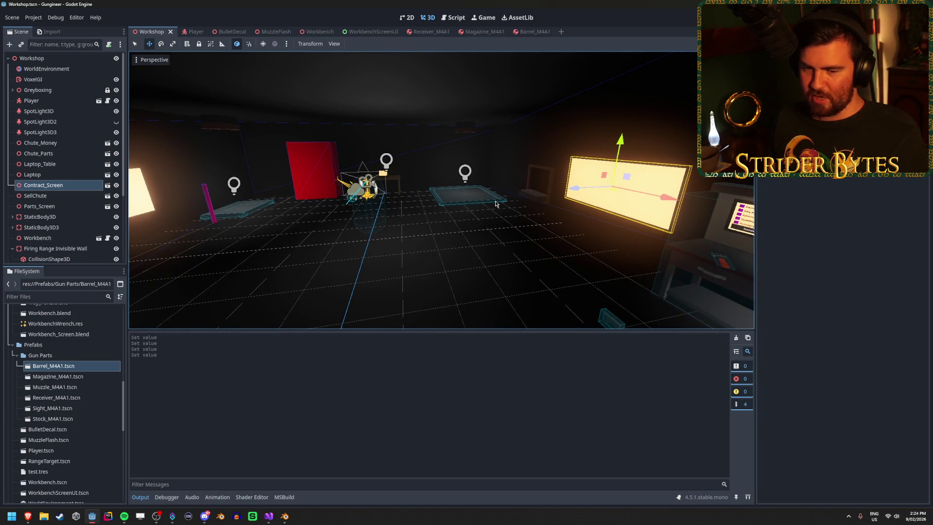
# Rotate Contract_Screen 180° and slide it along X beside Parts_Screen, then save.
pyautogui.press('e')
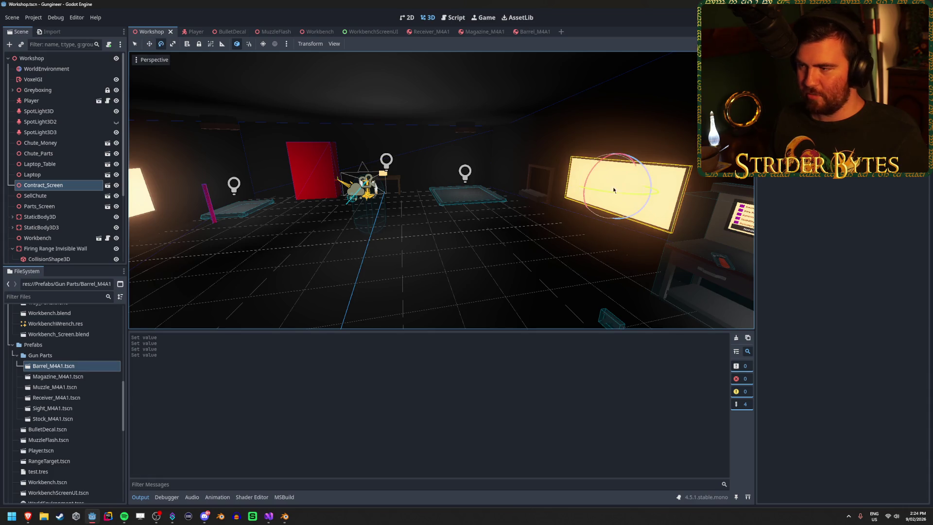
pyautogui.moveTo(601, 191)
pyautogui.mouseDown()
pyautogui.moveTo(646, 145)
pyautogui.moveTo(719, 146)
pyautogui.mouseUp()
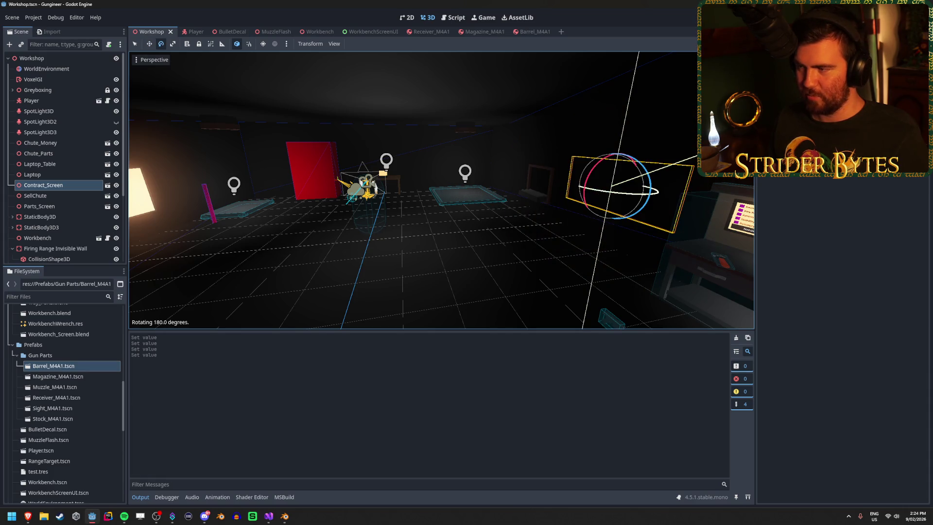
pyautogui.press('w')
pyautogui.moveTo(646, 188); pyautogui.dragTo(271, 251)
pyautogui.press('f')
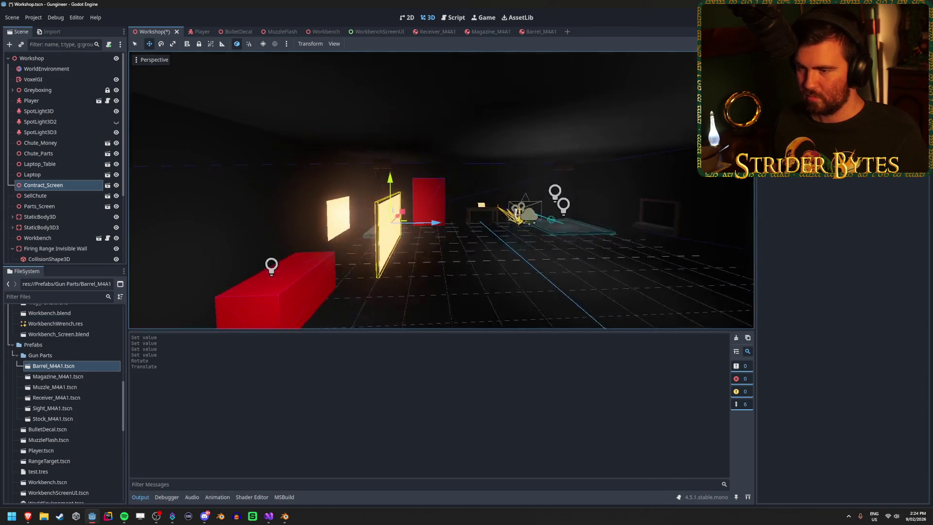
pyautogui.moveTo(455, 231)
pyautogui.mouseDown()
pyautogui.moveTo(321, 236)
pyautogui.moveTo(358, 238)
pyautogui.mouseUp()
pyautogui.press('d')
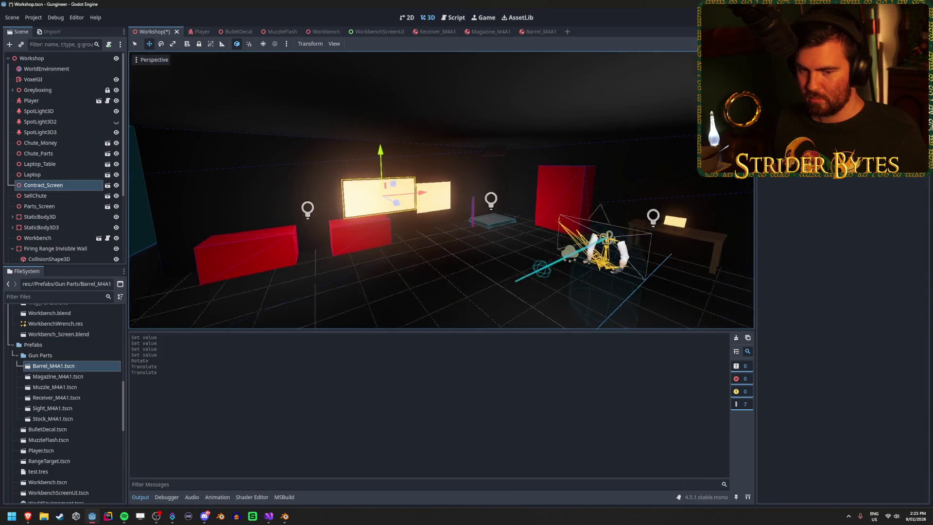
pyautogui.hotkey('ctrl', 's')
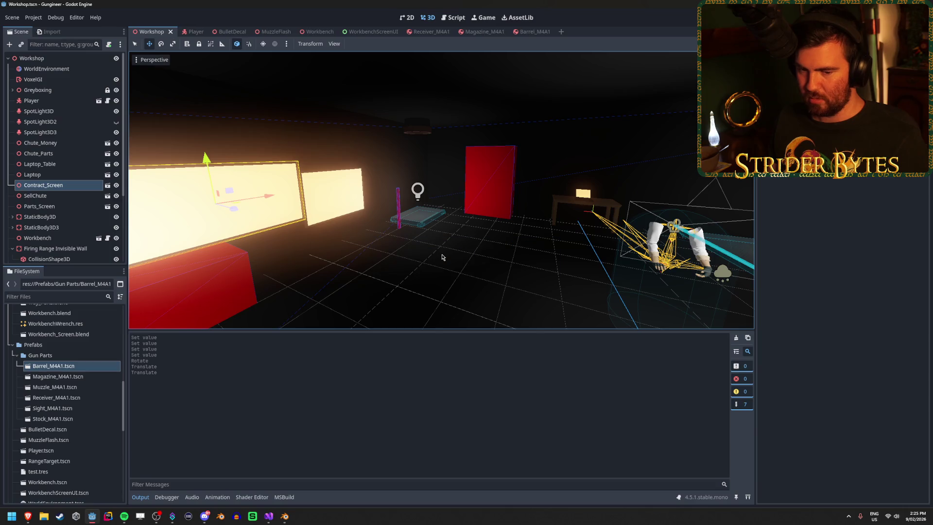
pyautogui.click(48, 196)
pyautogui.click(60, 206)
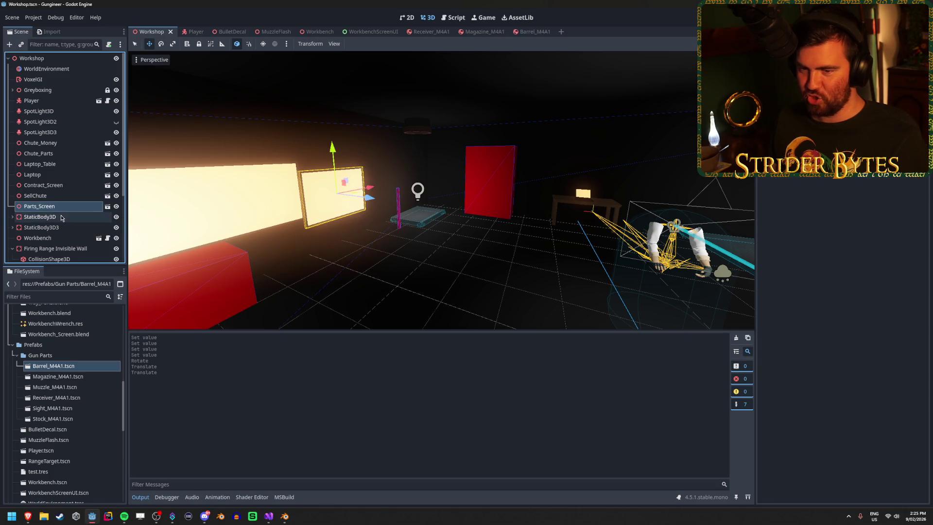
# Reorder the Scene tree: StaticBody3D3 above StaticBody3D, and Chute_Parts below SellChute.
pyautogui.click(63, 217)
pyautogui.press('Down')
pyautogui.moveTo(43, 228); pyautogui.dragTo(61, 216)
pyautogui.click(62, 209)
pyautogui.click(58, 217)
pyautogui.click(58, 206)
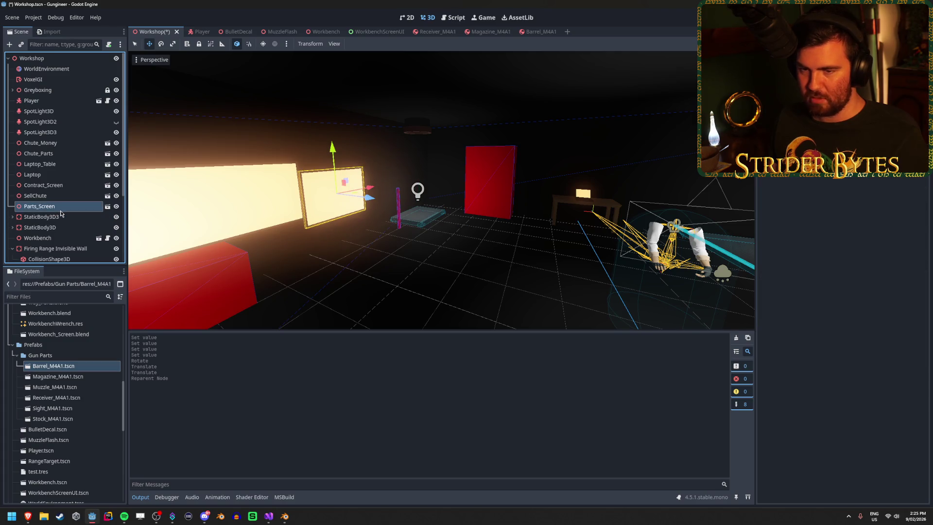
pyautogui.click(57, 185)
pyautogui.click(57, 174)
pyautogui.click(57, 153)
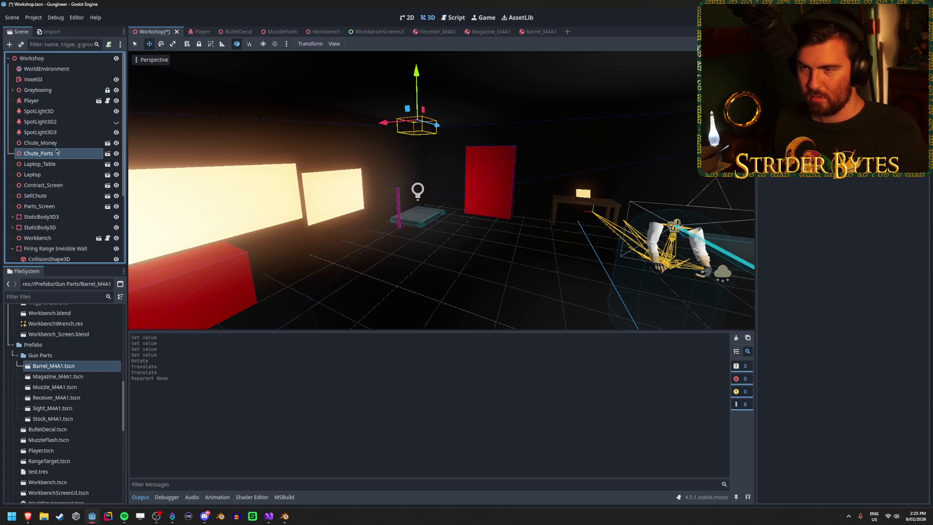
pyautogui.moveTo(56, 152); pyautogui.dragTo(57, 201)
# Frame SellChute in the viewport and shift it along the X axis.
pyautogui.click(57, 185)
pyautogui.doubleClick(56, 187)
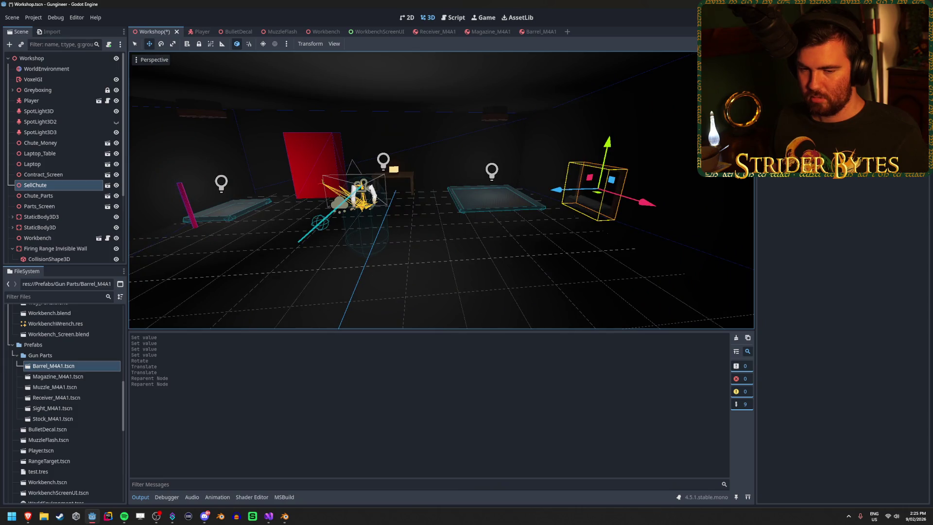
pyautogui.moveTo(493, 206); pyautogui.dragTo(146, 206)
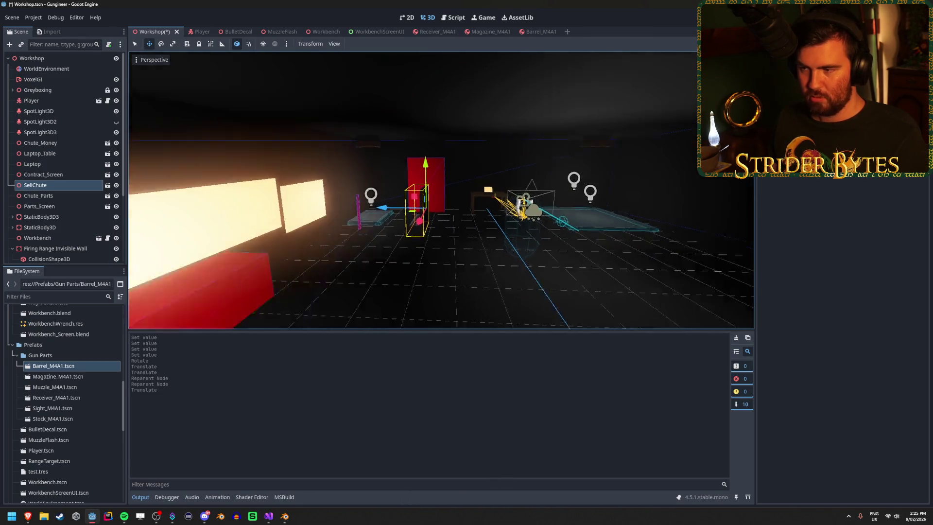
pyautogui.press('g')
pyautogui.press('x')
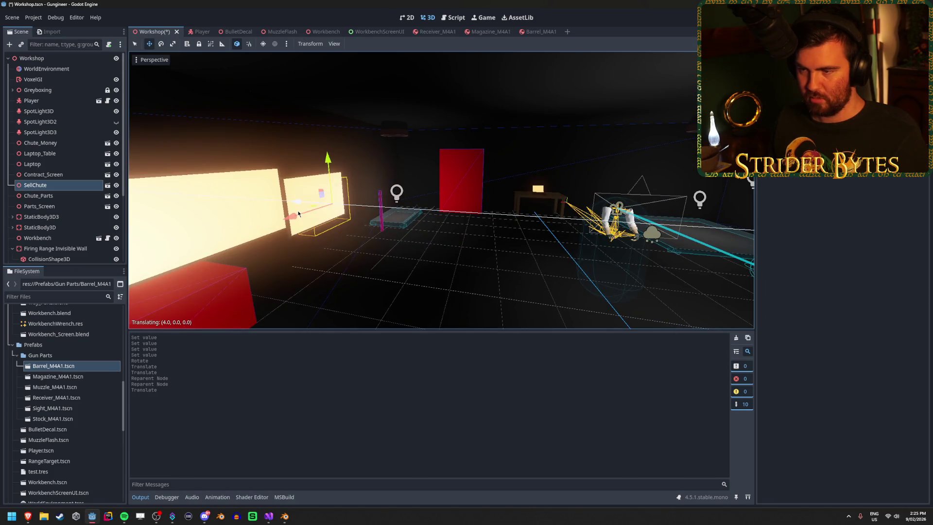
pyautogui.click(350, 222)
# Rotate SellChute around its vertical Y axis, then shift it further along X.
pyautogui.press('e')
pyautogui.press('r')
pyautogui.press('y')
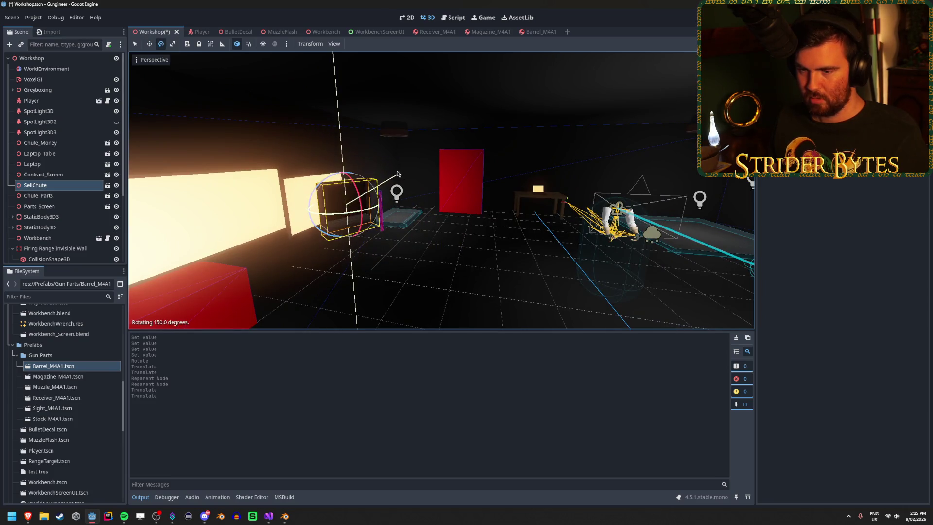
pyautogui.click(367, 161)
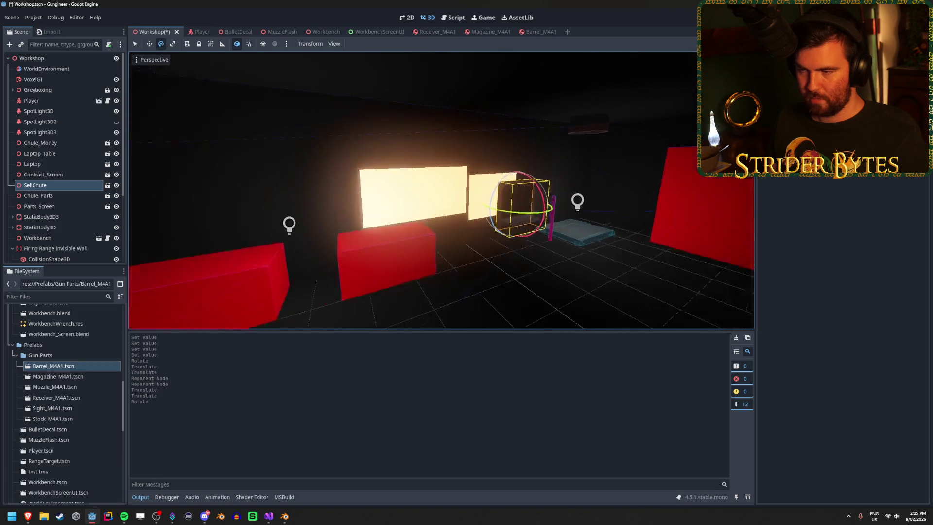
pyautogui.press('g')
pyautogui.press('x')
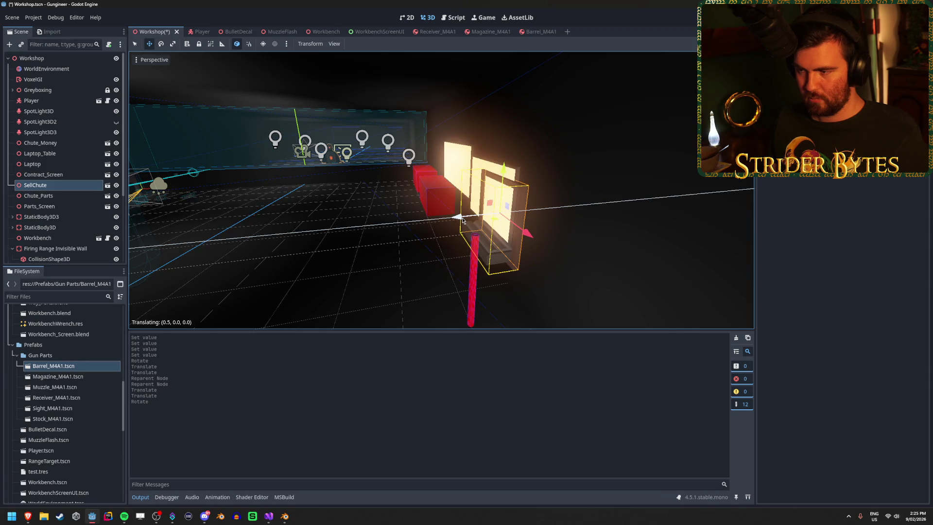
pyautogui.click(463, 220)
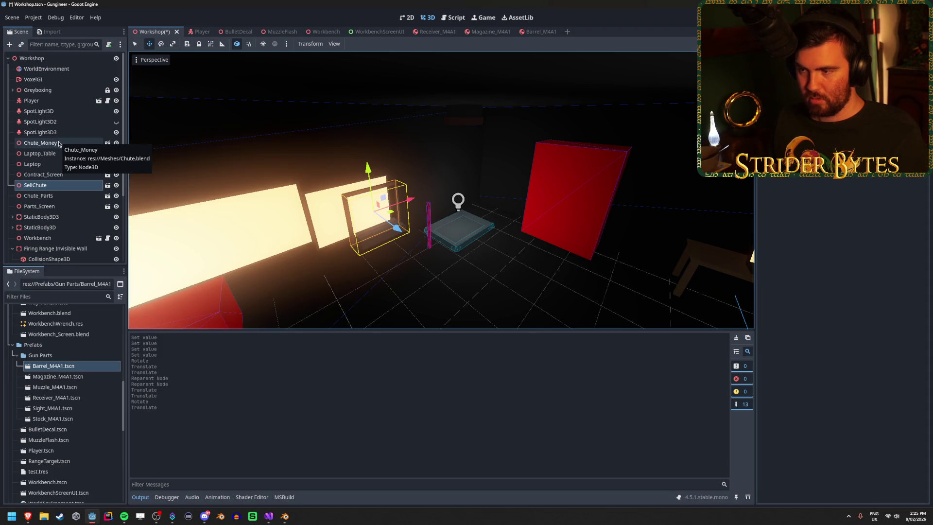
# Expand the Greyboxing group and unlock the CSGCylinder3D3 pole.
pyautogui.click(12, 90)
pyautogui.click(58, 101)
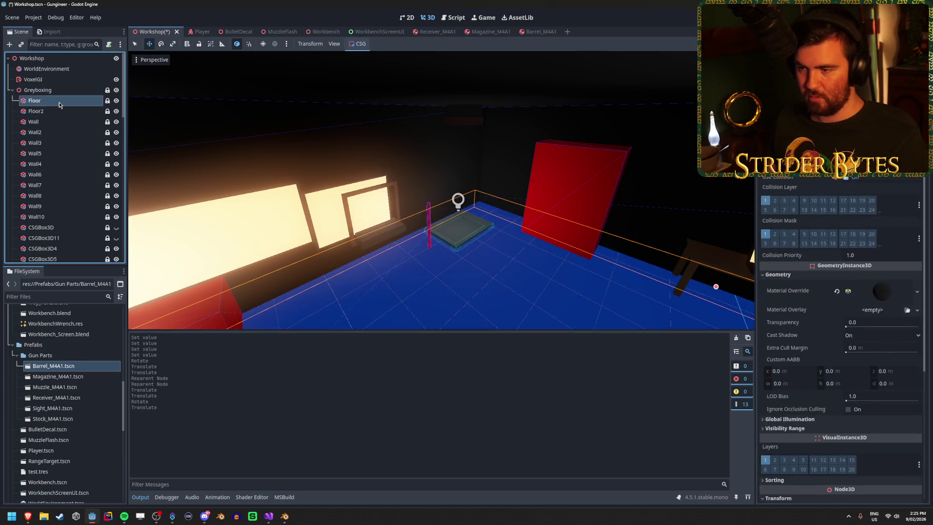
pyautogui.press('Down')
pyautogui.press('Down')
pyautogui.press('Down')
pyautogui.press('Down')
pyautogui.press('Down')
pyautogui.press('Down')
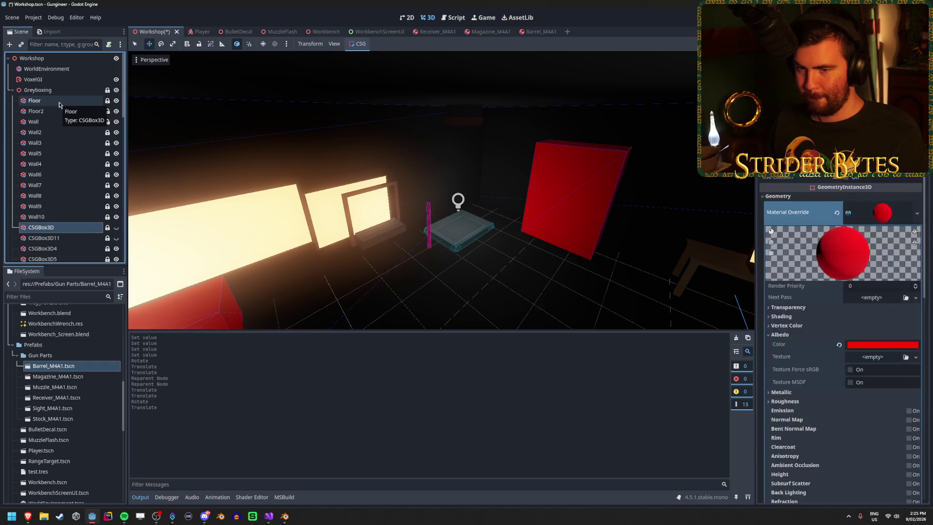
pyautogui.scroll(-5, 59, 104)
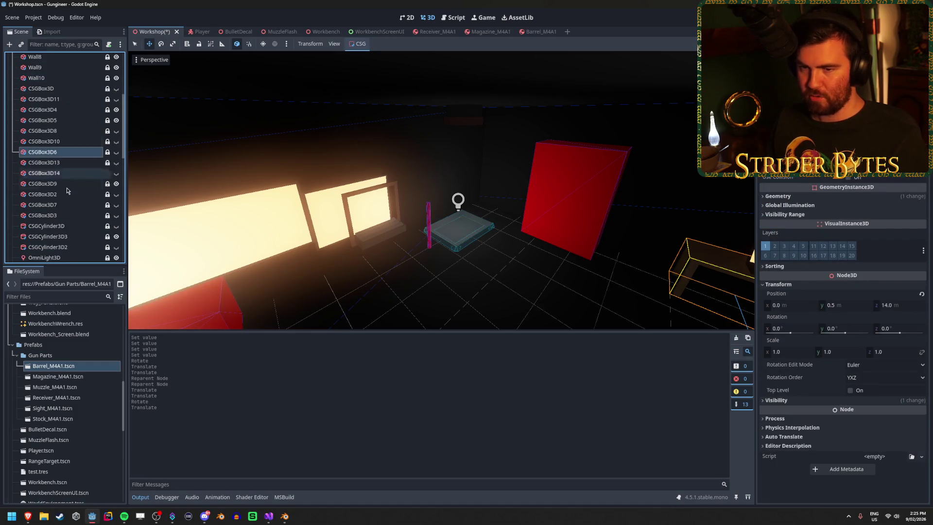
pyautogui.click(67, 229)
pyautogui.press('Down')
pyautogui.press('Up')
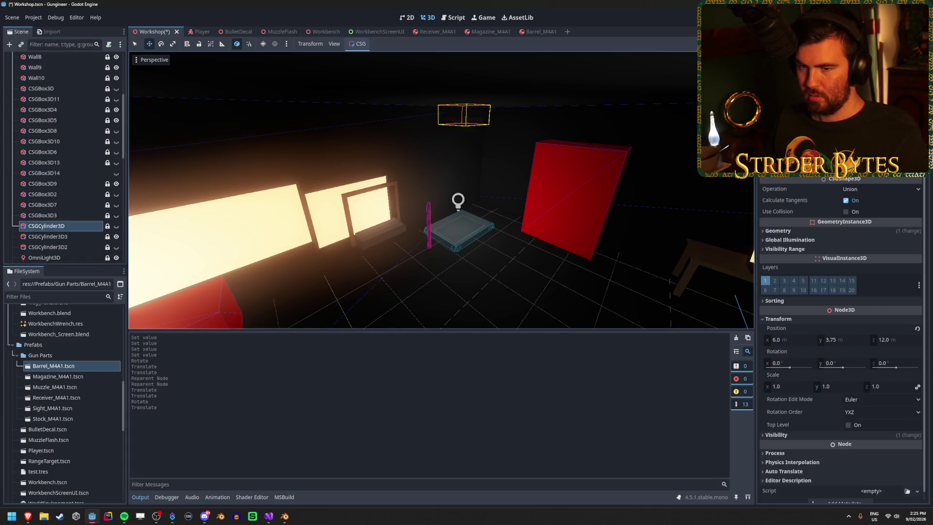
pyautogui.press('w')
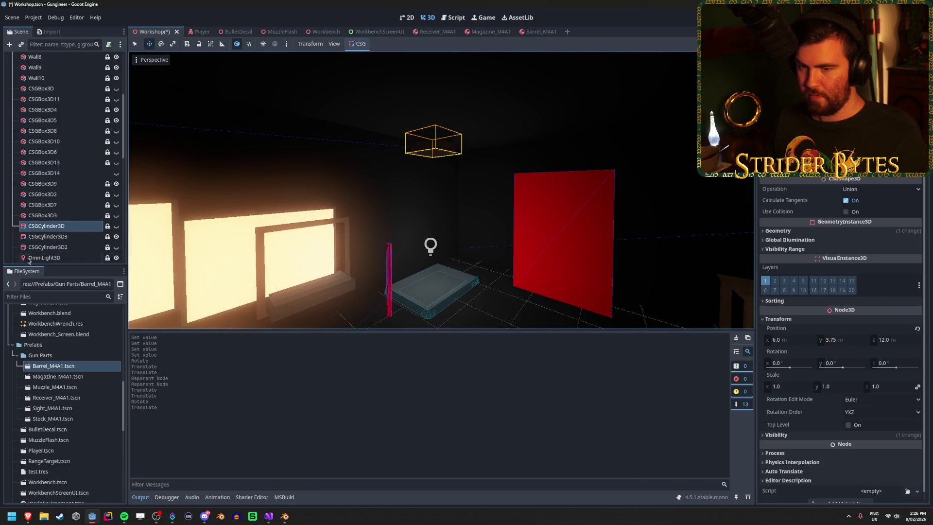
pyautogui.click(68, 237)
pyautogui.click(108, 236)
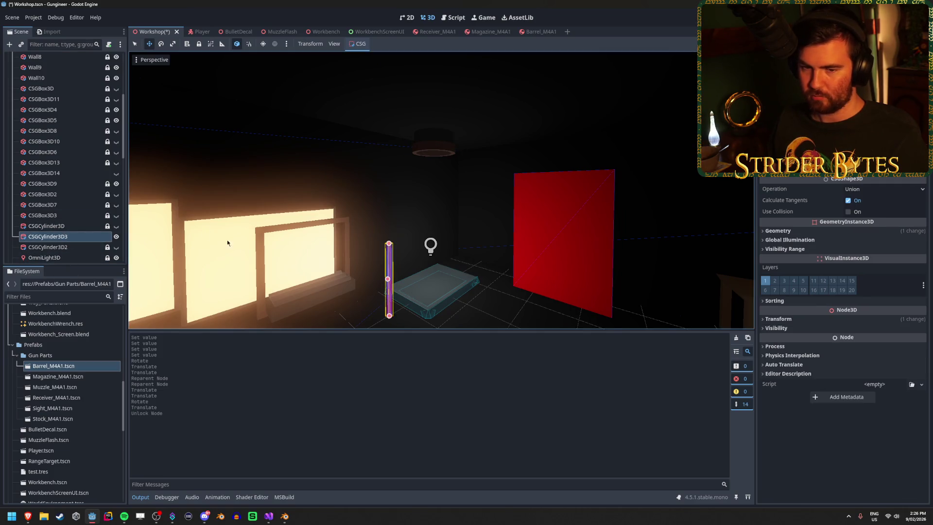
# Select Chute_Parts through StaticBody3D3 together with the CSGCylinder3D3 pole.
pyautogui.press('s')
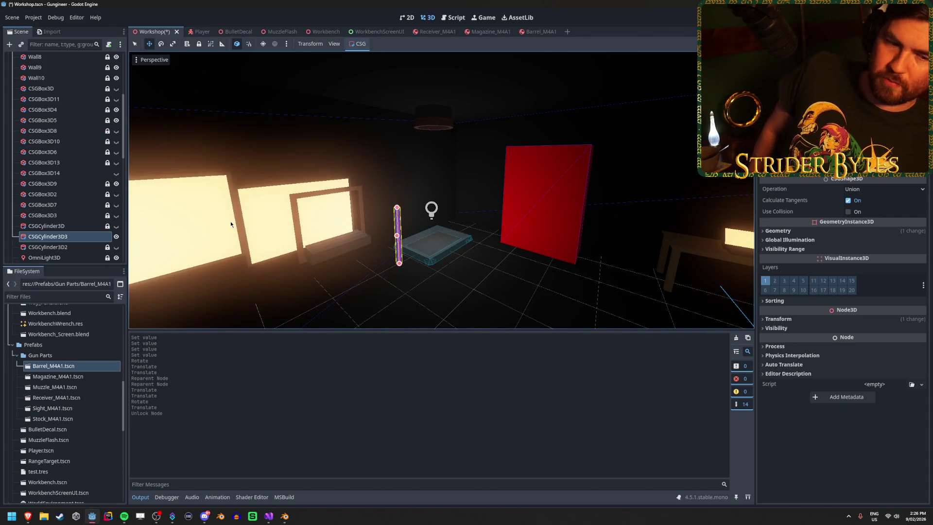
pyautogui.scroll(-5, 80, 167)
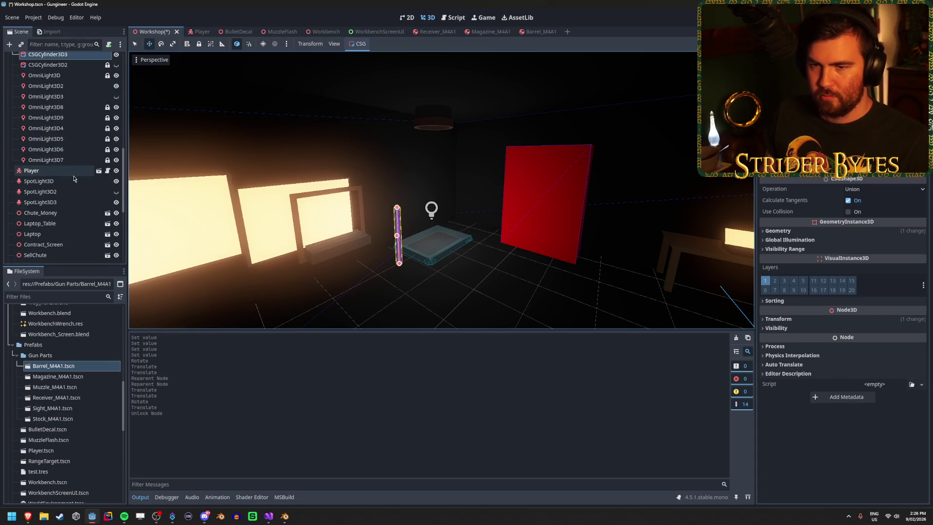
pyautogui.click(60, 215)
pyautogui.scroll(-2, 56, 236)
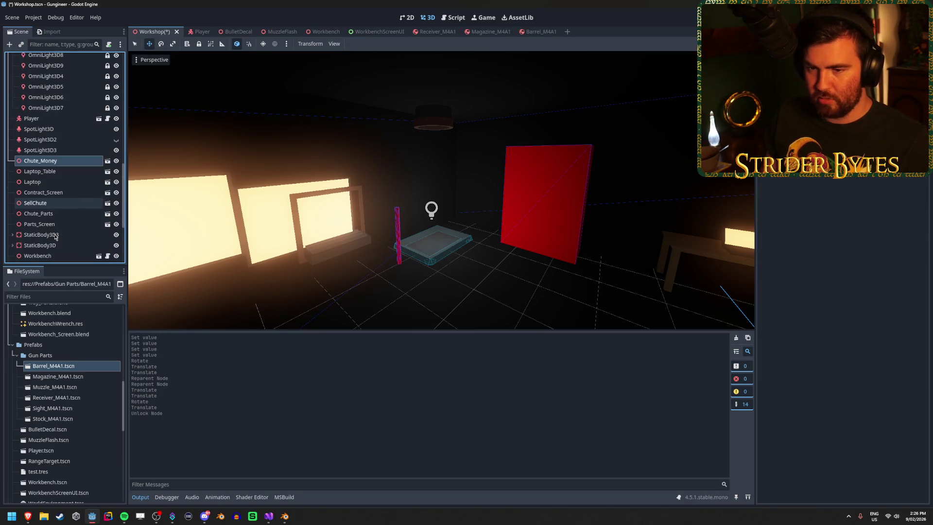
pyautogui.click(49, 225)
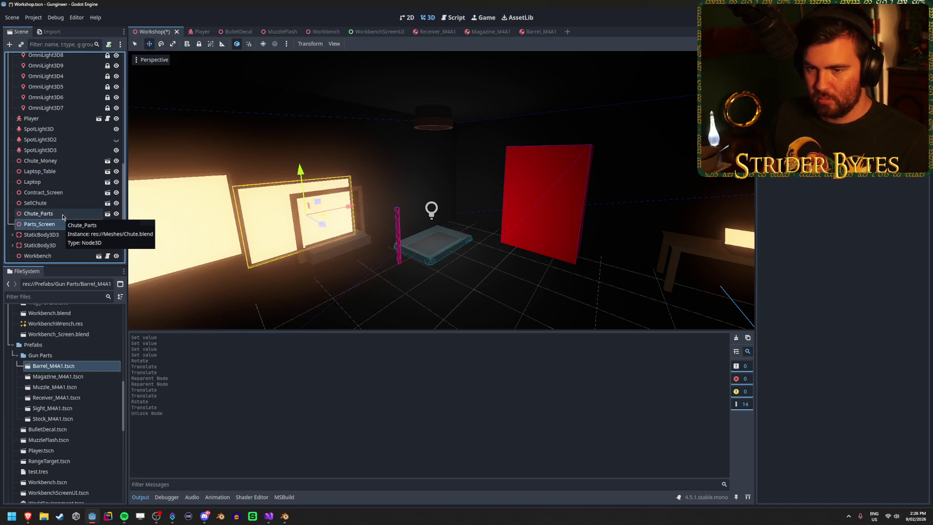
pyautogui.click(62, 214)
pyautogui.click(64, 203)
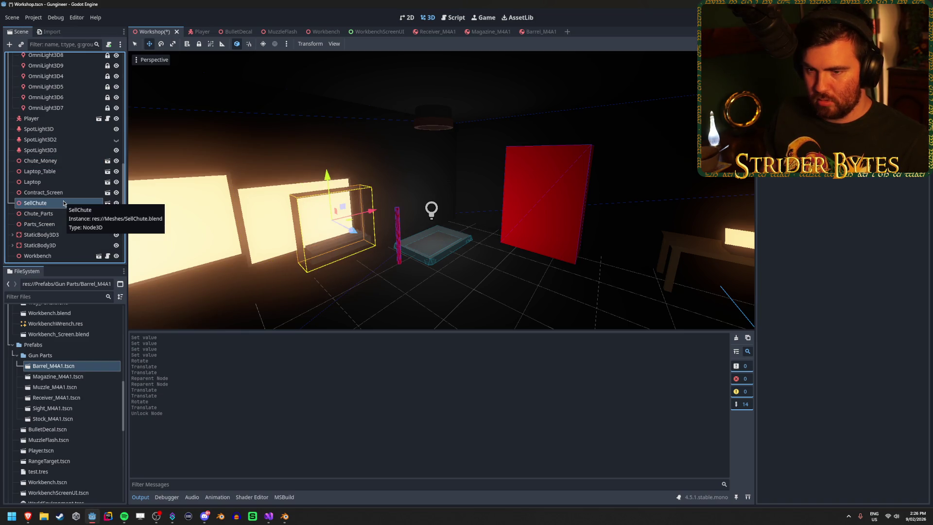
pyautogui.click(55, 214)
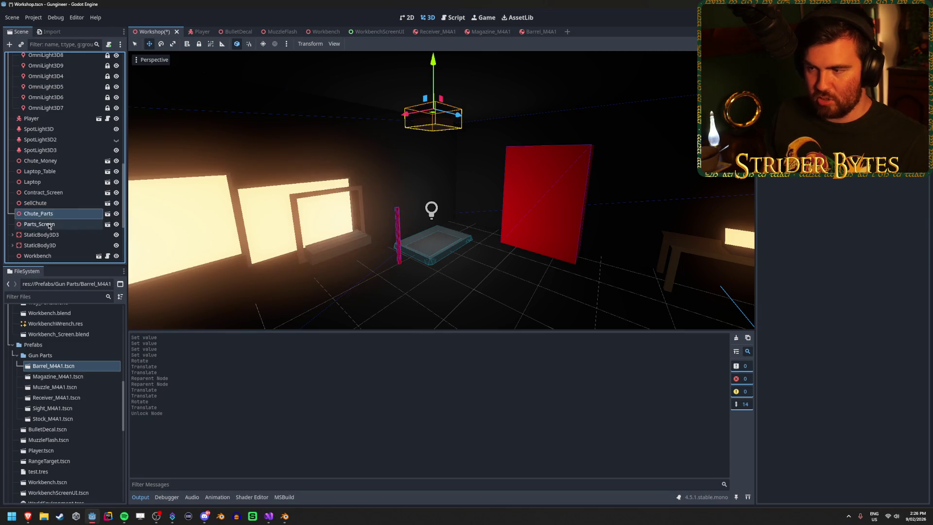
pyautogui.click(52, 224)
pyautogui.click(51, 236)
pyautogui.keyDown('shift'); pyautogui.click(54, 214); pyautogui.keyUp('shift')
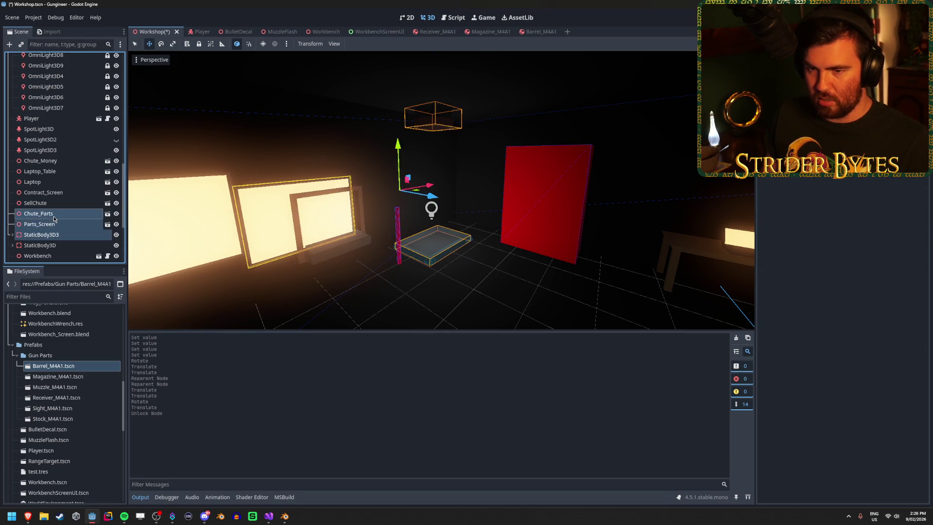
pyautogui.scroll(5, 61, 111)
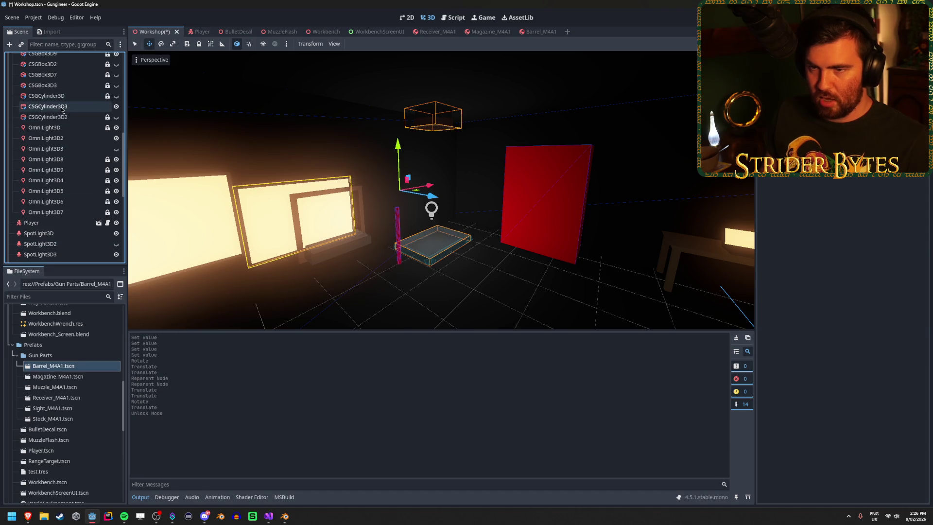
pyautogui.click(62, 107)
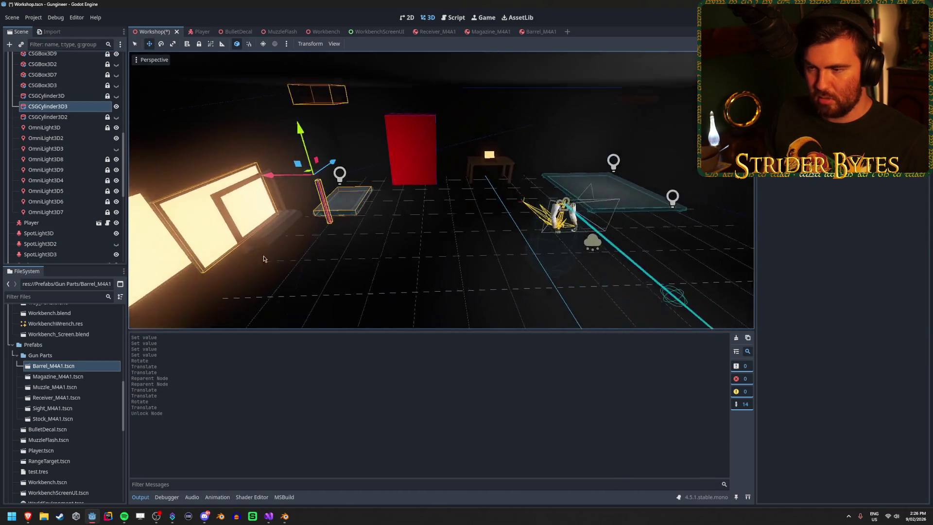
# Try moving the selection along X and rotating it about 135 degrees, undoing each attempt.
pyautogui.moveTo(266, 175)
pyautogui.mouseDown()
pyautogui.moveTo(394, 206)
pyautogui.moveTo(316, 204)
pyautogui.moveTo(335, 208)
pyautogui.mouseUp()
pyautogui.hotkey('ctrl', 'z')
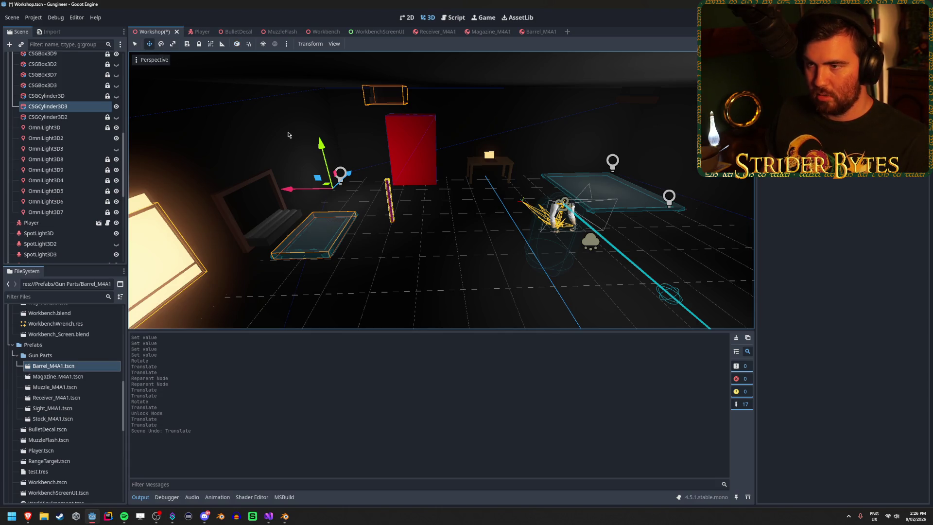
pyautogui.moveTo(292, 191)
pyautogui.mouseDown()
pyautogui.moveTo(437, 197)
pyautogui.moveTo(386, 194)
pyautogui.mouseUp()
pyautogui.hotkey('ctrl', 'z')
pyautogui.scroll(-10, 68, 185)
pyautogui.moveTo(292, 218)
pyautogui.mouseDown()
pyautogui.moveTo(266, 250)
pyautogui.moveTo(277, 238)
pyautogui.mouseUp()
pyautogui.moveTo(406, 217); pyautogui.dragTo(405, 217)
pyautogui.moveTo(320, 159); pyautogui.dragTo(479, 135)
pyautogui.press('e')
pyautogui.moveTo(608, 121)
pyautogui.mouseDown()
pyautogui.moveTo(678, 168)
pyautogui.moveTo(709, 128)
pyautogui.mouseUp()
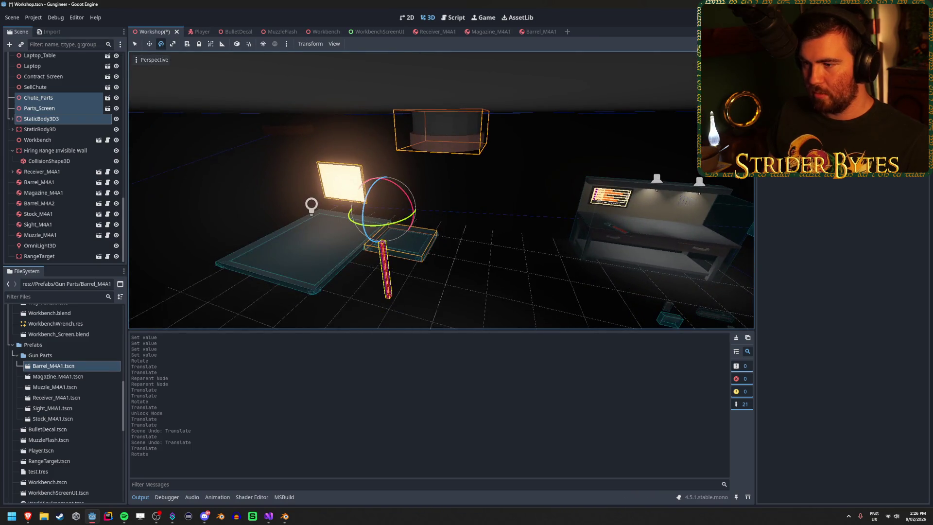
pyautogui.hotkey('ctrl', 'z')
pyautogui.hotkey('ctrl', 'z')
pyautogui.hotkey('ctrl', 'z')
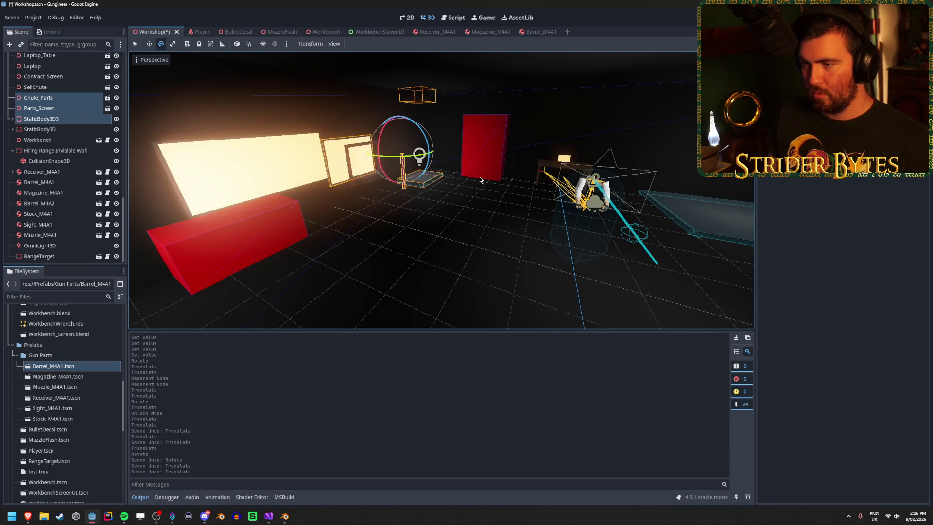
# Slide the parts screen 3 units along Z and save the Workshop scene.
pyautogui.press('w')
pyautogui.moveTo(452, 198)
pyautogui.mouseDown()
pyautogui.moveTo(236, 175)
pyautogui.moveTo(583, 194)
pyautogui.moveTo(721, 182)
pyautogui.mouseUp()
pyautogui.press('e')
pyautogui.press('w')
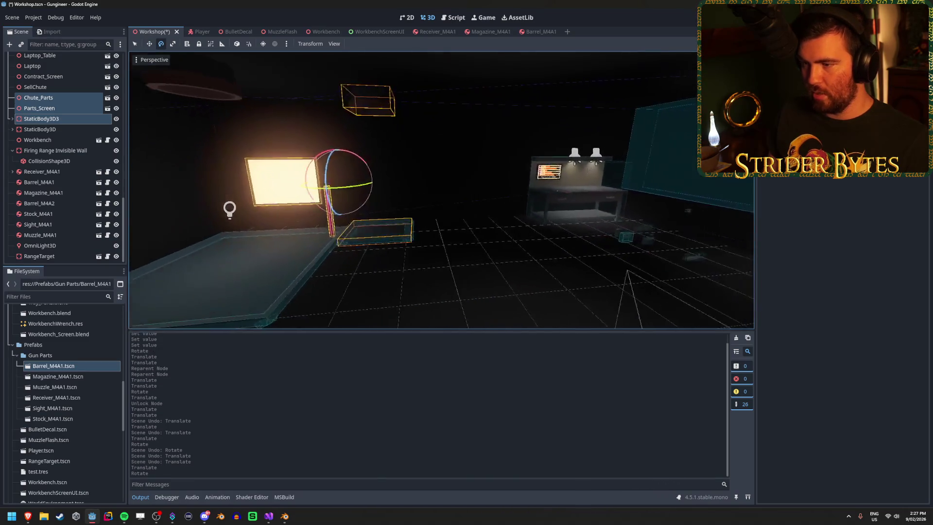
pyautogui.moveTo(265, 148); pyautogui.dragTo(394, 167)
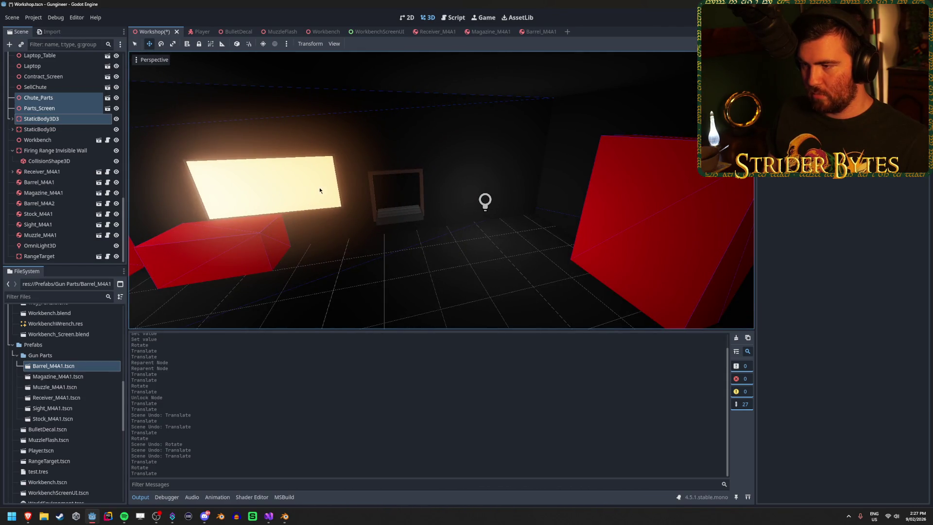
pyautogui.moveTo(294, 198); pyautogui.dragTo(294, 198)
pyautogui.hotkey('ctrl', 's')
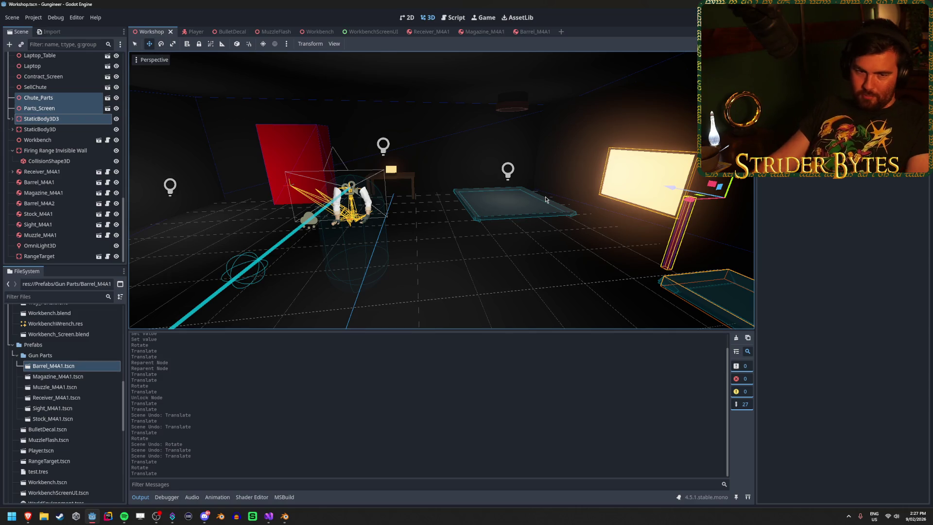
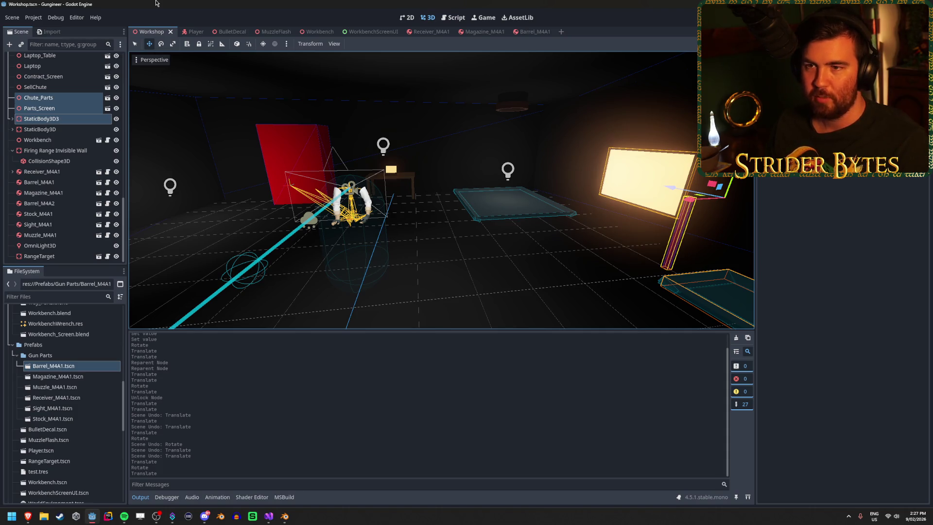
# Orbit around the workshop, then inspect the Firing Range Invisible Wall's collision layer and mask.
pyautogui.moveTo(418, 202)
pyautogui.mouseDown()
pyautogui.moveTo(456, 215)
pyautogui.moveTo(291, 204)
pyautogui.moveTo(434, 244)
pyautogui.moveTo(466, 243)
pyautogui.moveTo(451, 241)
pyautogui.mouseUp()
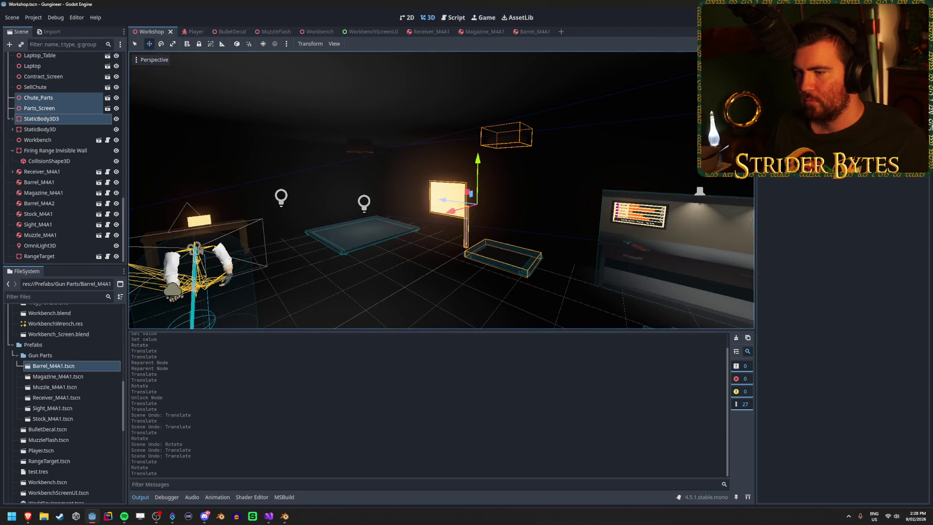
pyautogui.moveTo(452, 242); pyautogui.dragTo(428, 239)
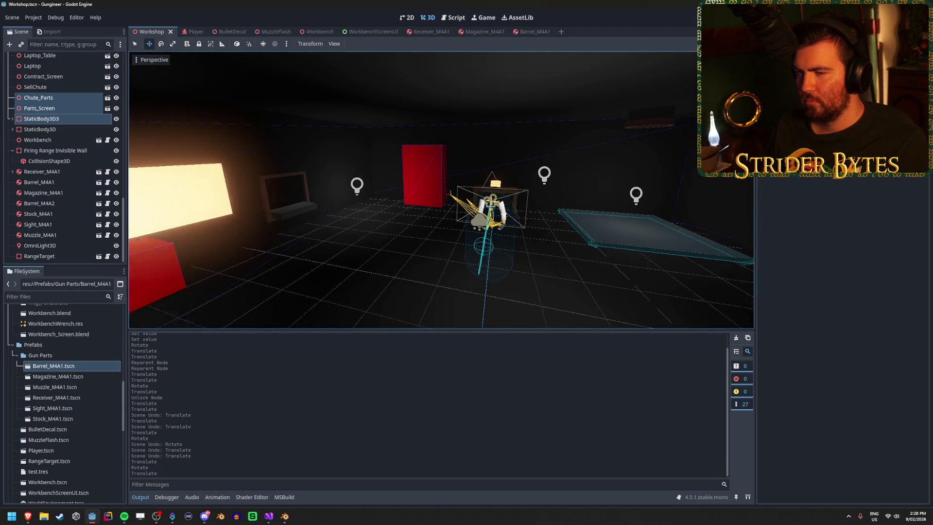
pyautogui.moveTo(428, 239); pyautogui.dragTo(408, 238)
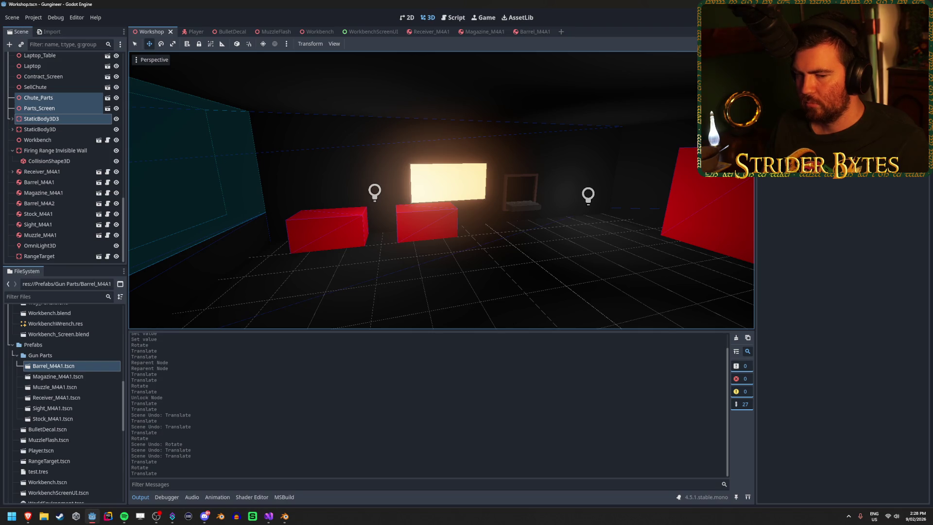
pyautogui.moveTo(408, 238)
pyautogui.mouseDown()
pyautogui.moveTo(272, 219)
pyautogui.moveTo(88, 152)
pyautogui.mouseUp()
pyautogui.click(89, 152)
pyautogui.scroll(5, 68, 166)
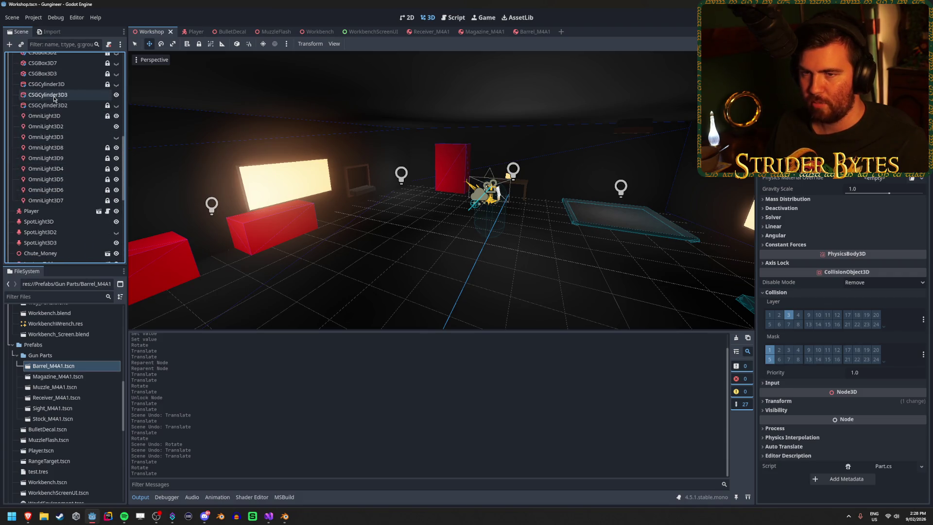
# Find CSGBox3D9 in the Scene dock, frame it and unlock it.
pyautogui.click(54, 96)
pyautogui.click(54, 160)
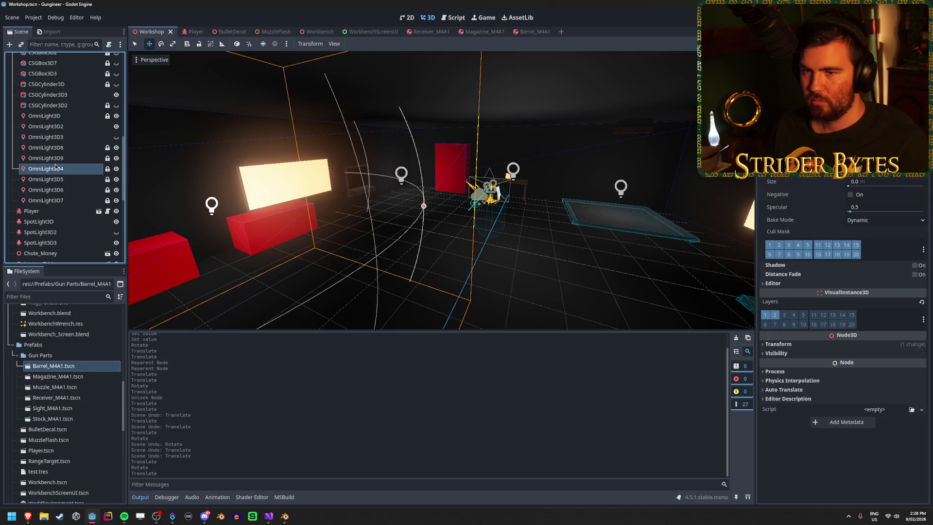
pyautogui.scroll(5, 55, 167)
pyautogui.click(55, 164)
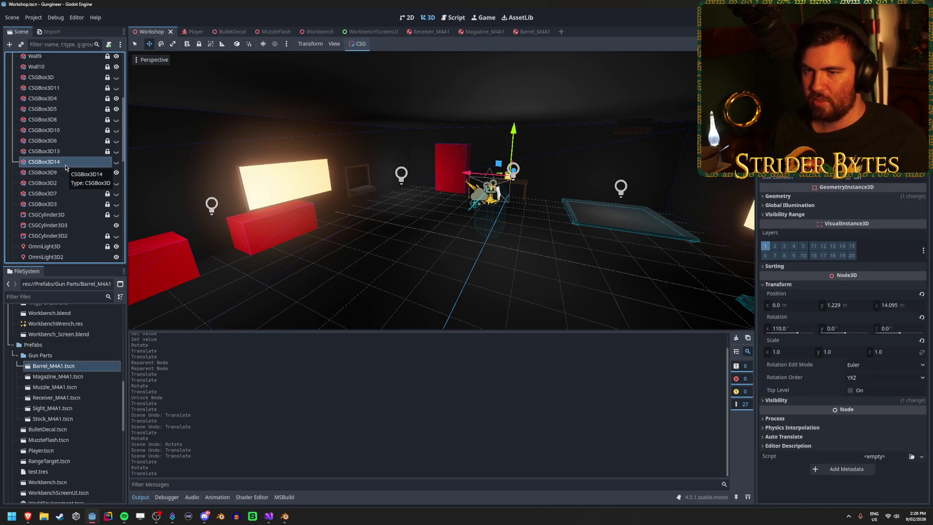
pyautogui.doubleClick(66, 171)
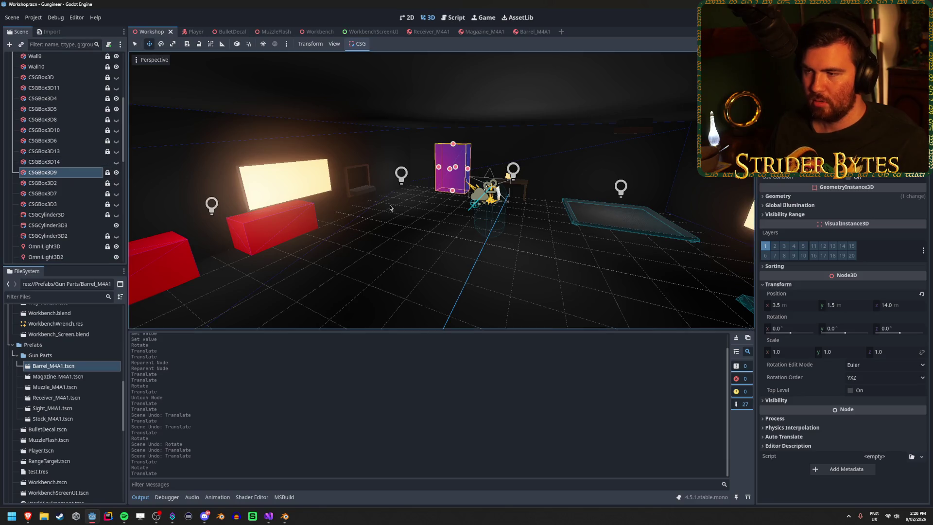
pyautogui.click(107, 172)
pyautogui.scroll(-4, 526, 198)
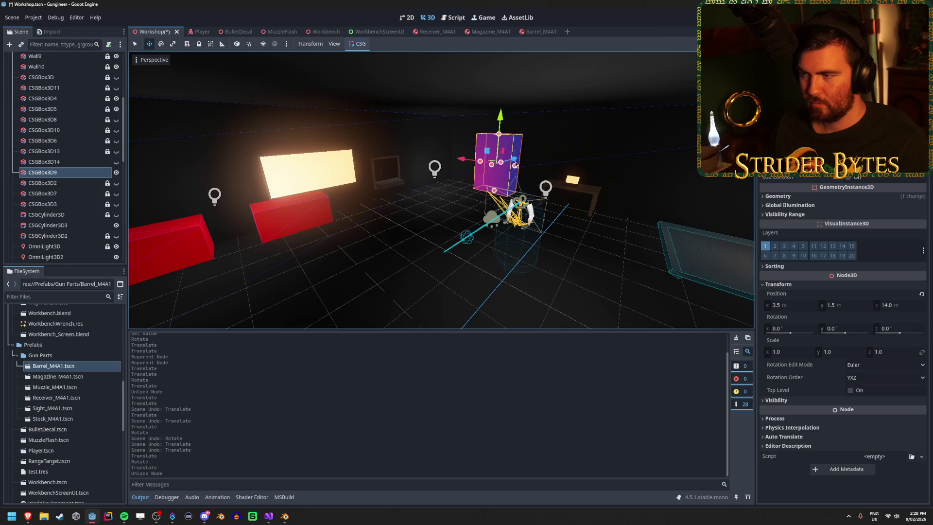
# Rotate CSGBox3D9 90° on Y, move it to 0.5, 1.5, 3.0, and save Workshop.
pyautogui.moveTo(516, 161)
pyautogui.mouseDown()
pyautogui.moveTo(286, 239)
pyautogui.moveTo(322, 235)
pyautogui.mouseUp()
pyautogui.press('f')
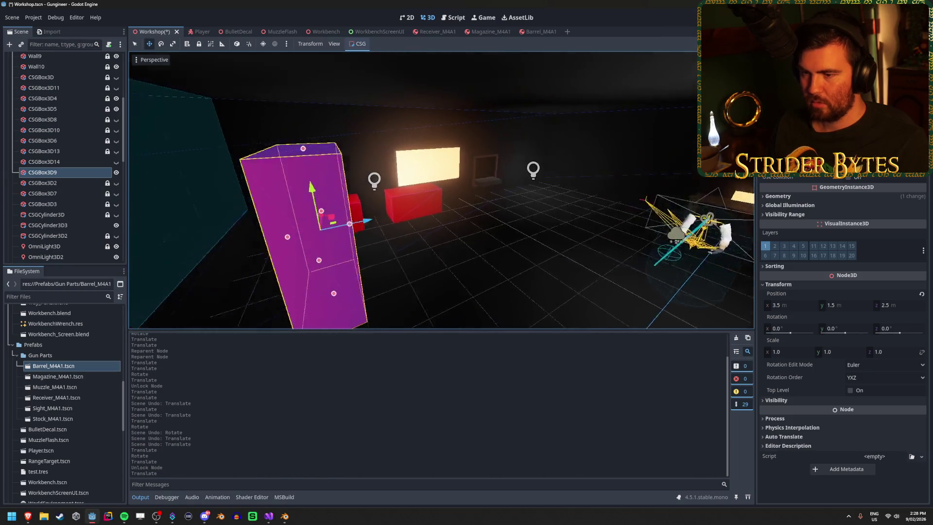
pyautogui.press('e')
pyautogui.moveTo(378, 241); pyautogui.dragTo(405, 229)
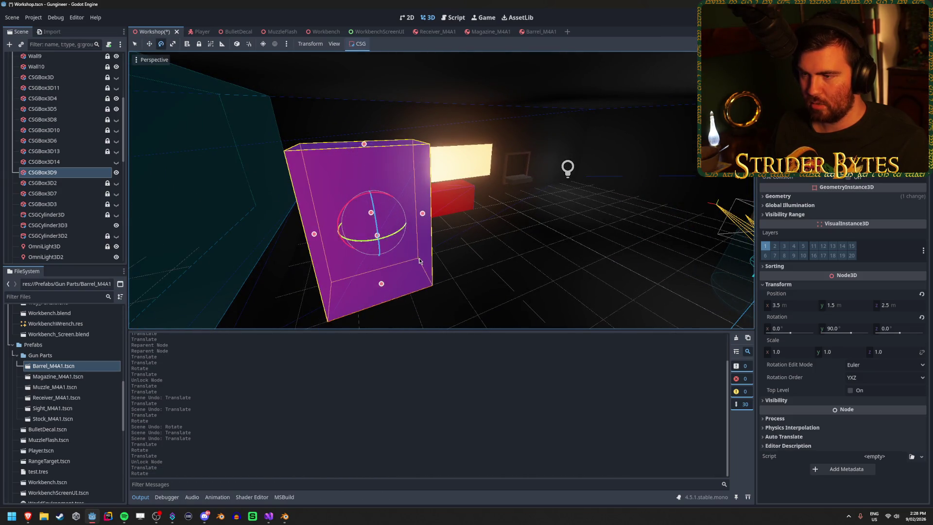
pyautogui.press('w')
pyautogui.press('f')
pyautogui.moveTo(441, 189)
pyautogui.mouseDown()
pyautogui.moveTo(467, 180)
pyautogui.moveTo(427, 194)
pyautogui.mouseUp()
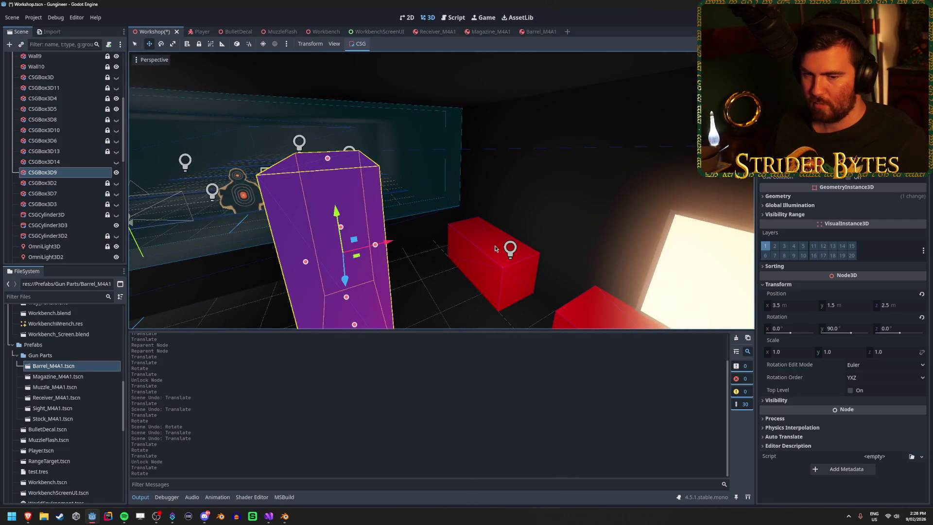
pyautogui.moveTo(388, 246); pyautogui.dragTo(544, 228)
pyautogui.press('f')
pyautogui.moveTo(438, 194)
pyautogui.mouseDown()
pyautogui.moveTo(388, 189)
pyautogui.moveTo(476, 209)
pyautogui.moveTo(479, 177)
pyautogui.moveTo(432, 181)
pyautogui.mouseUp()
pyautogui.hotkey('ctrl', 's')
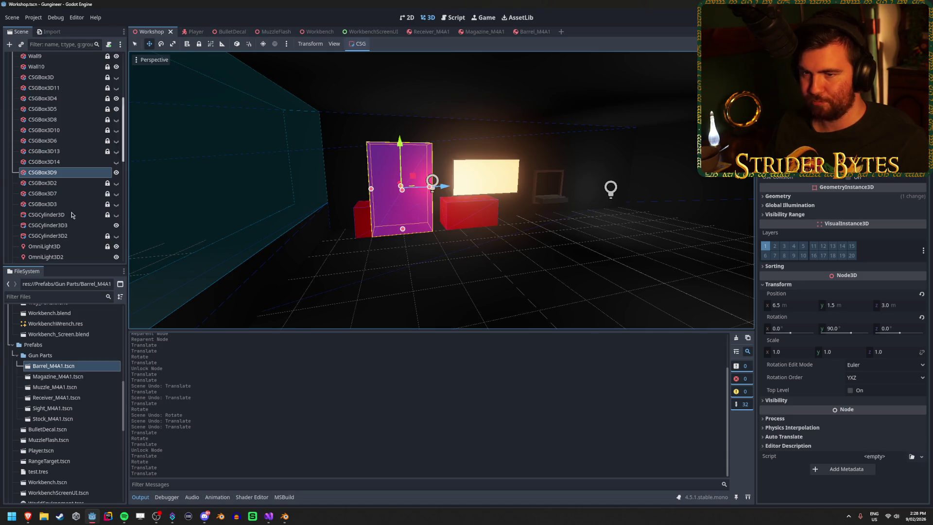
pyautogui.scroll(2, 83, 239)
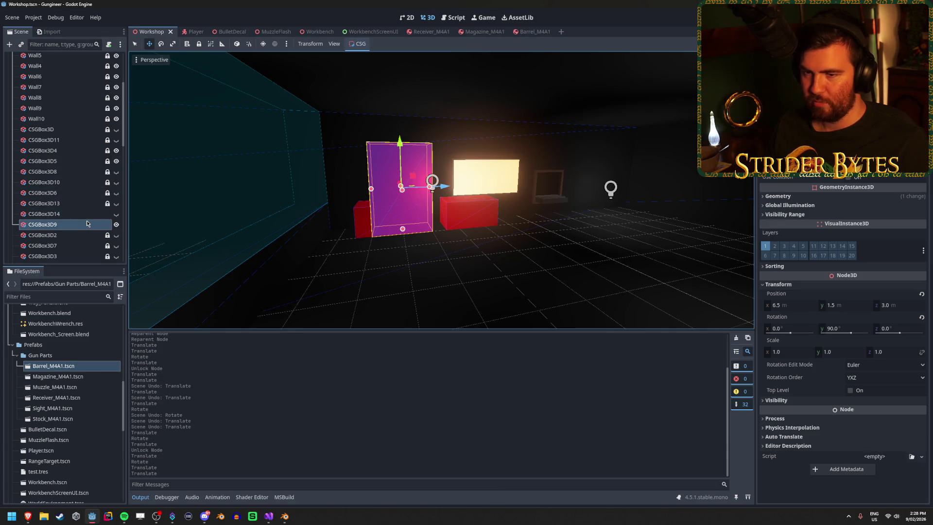
# Select CSGBox3D5 and CSGBox3D4 together and unlock both.
pyautogui.click(79, 163)
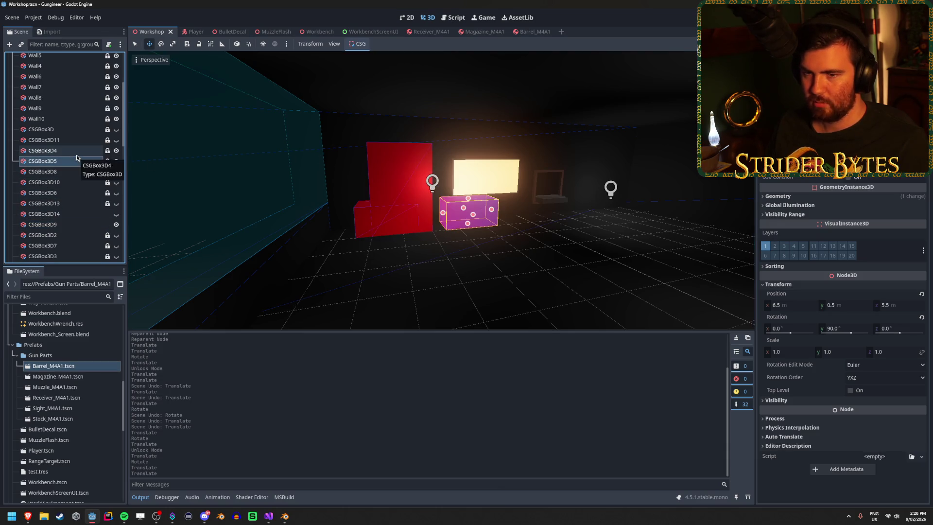
pyautogui.keyDown('ctrl'); pyautogui.click(74, 151); pyautogui.keyUp('ctrl')
pyautogui.click(108, 161)
pyautogui.click(107, 150)
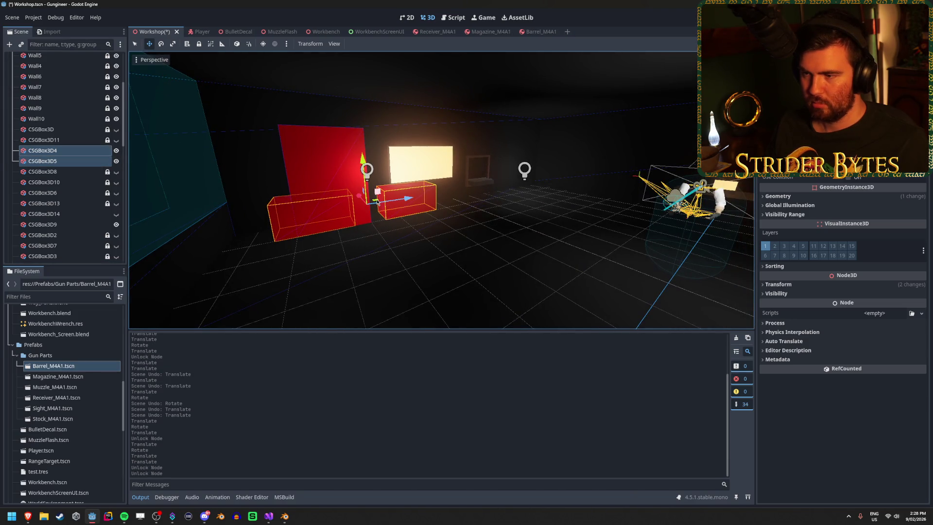
# Move both red boxes along Z toward the player and orbit to check their placement.
pyautogui.moveTo(375, 204)
pyautogui.mouseDown()
pyautogui.moveTo(452, 223)
pyautogui.moveTo(651, 231)
pyautogui.mouseUp()
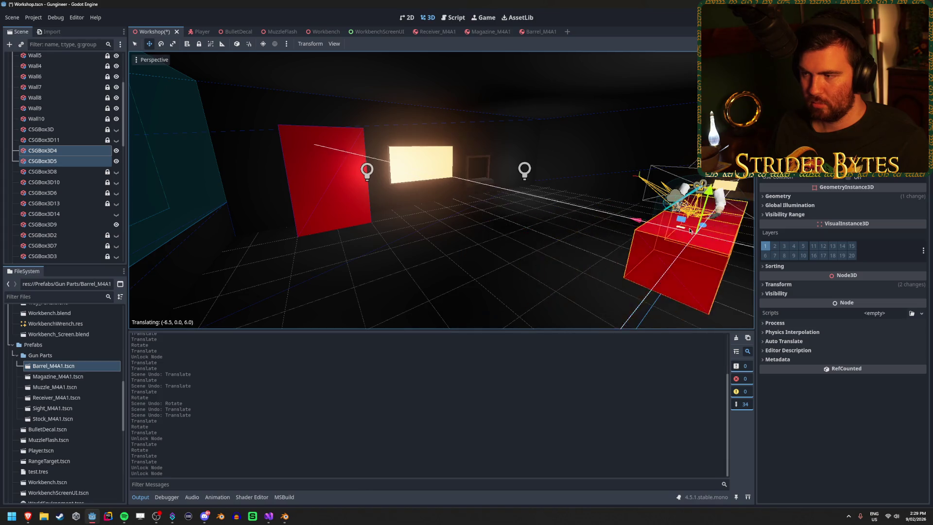
pyautogui.press('f')
pyautogui.press('w')
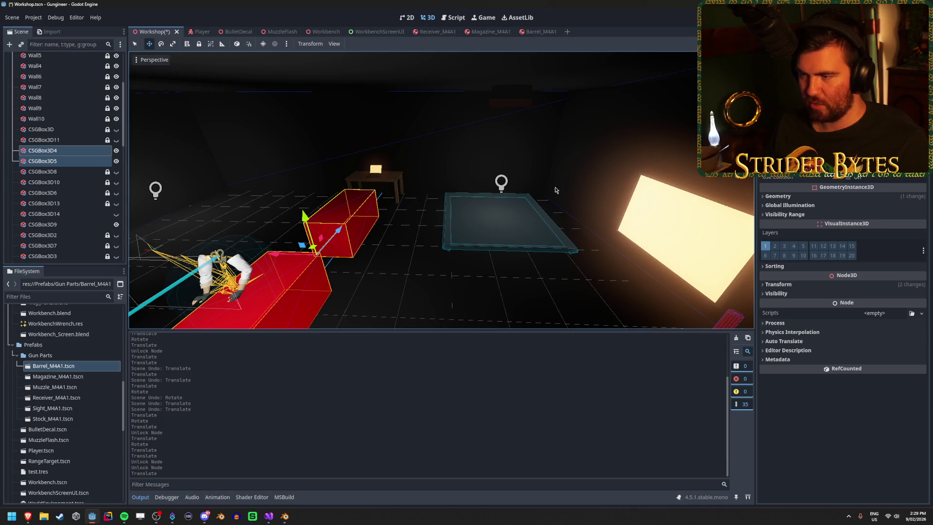
pyautogui.moveTo(438, 181); pyautogui.dragTo(369, 190)
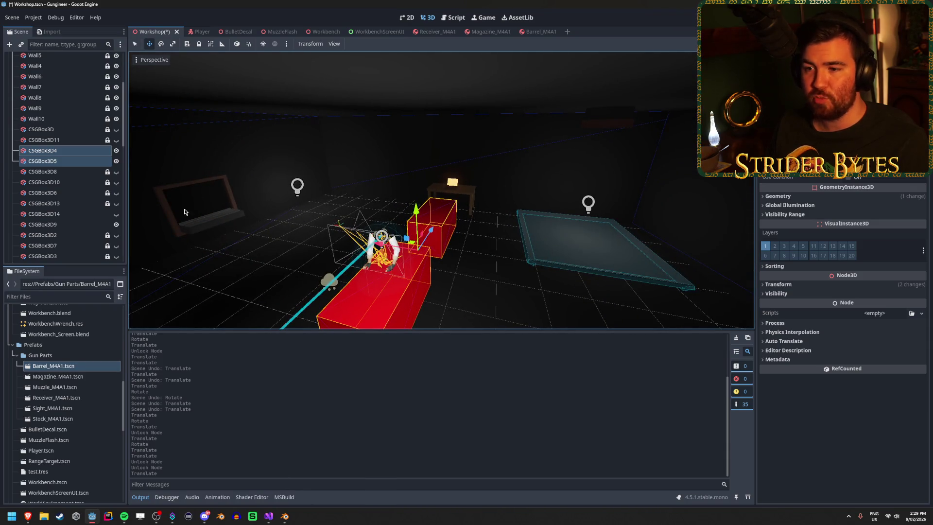
pyautogui.moveTo(466, 228); pyautogui.dragTo(485, 232)
pyautogui.moveTo(440, 199); pyautogui.dragTo(466, 204)
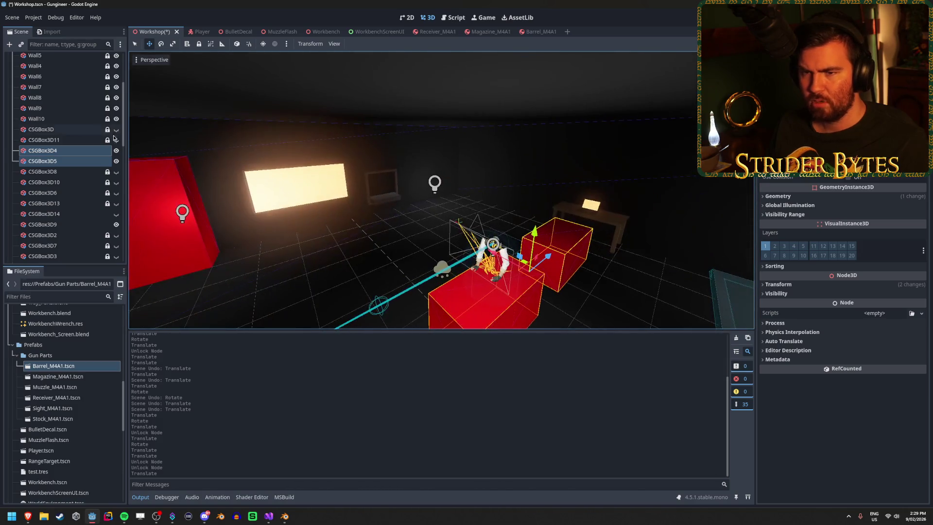
pyautogui.scroll(5, 71, 175)
pyautogui.scroll(-10, 72, 177)
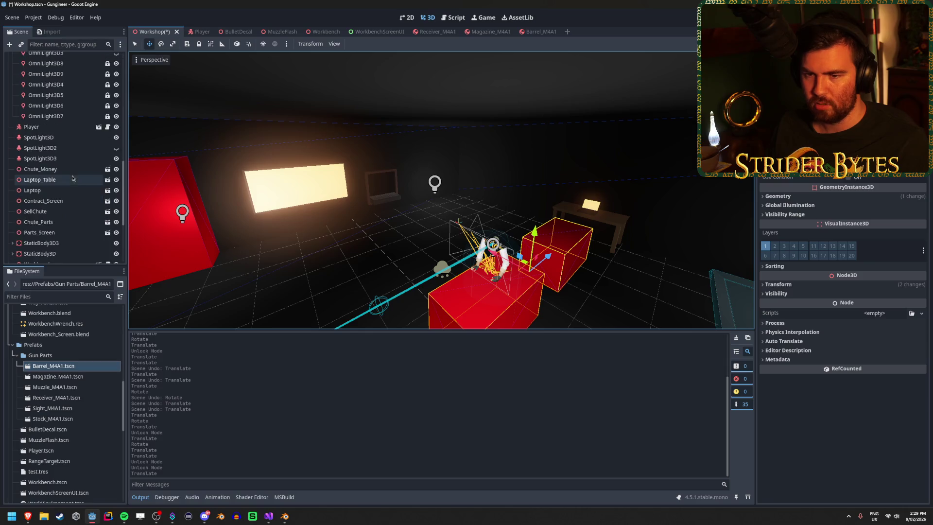
# Move Chute_Money and the teal panel's StaticBody3D left along X, above the player area.
pyautogui.click(66, 146)
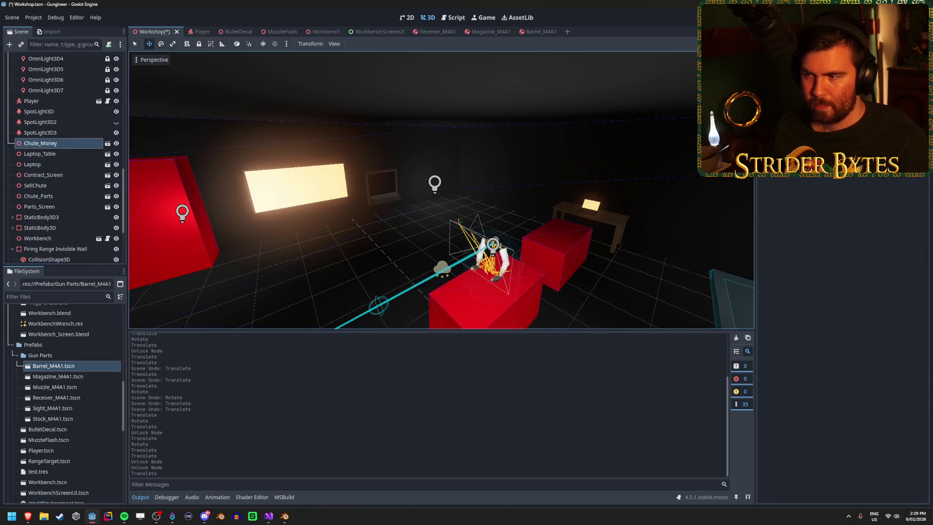
pyautogui.press('f')
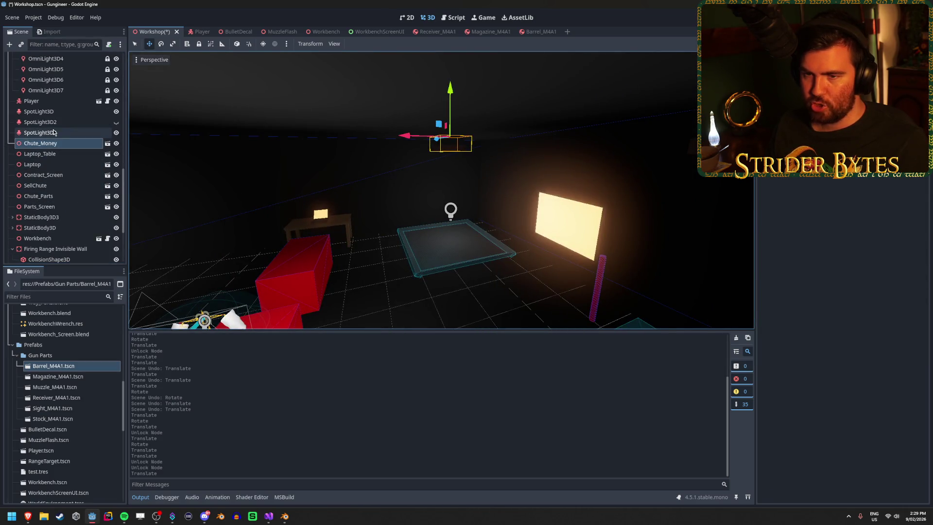
pyautogui.click(70, 217)
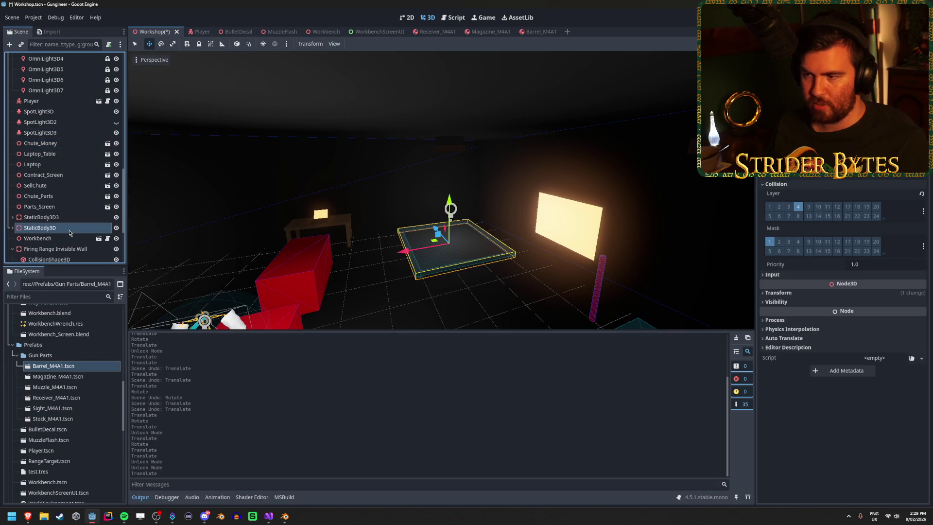
pyautogui.keyDown('ctrl'); pyautogui.click(66, 146); pyautogui.keyUp('ctrl')
pyautogui.press('f')
pyautogui.moveTo(506, 197); pyautogui.dragTo(287, 197)
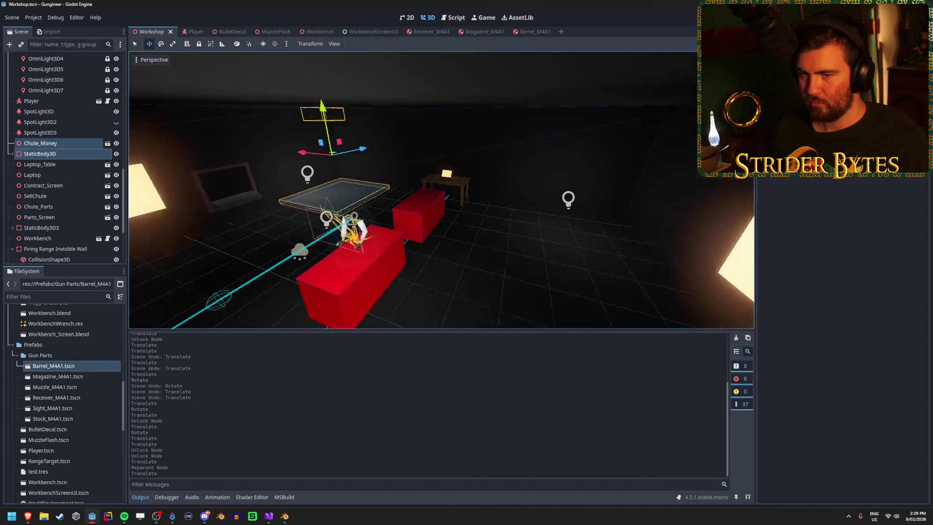
pyautogui.scroll(5, 58, 163)
pyautogui.scroll(5, 57, 163)
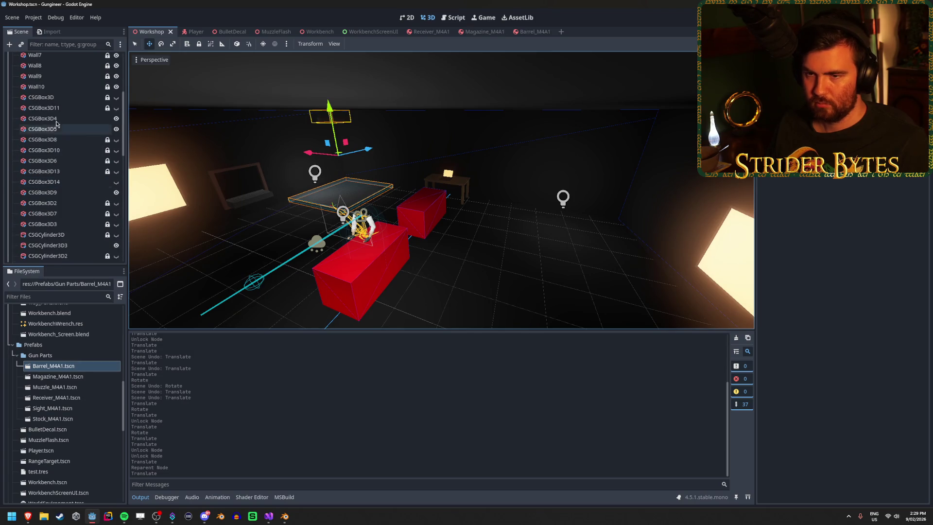
# Move CSGBox3D4 across the floor to position -3.5, 0.5, 14.0.
pyautogui.click(56, 119)
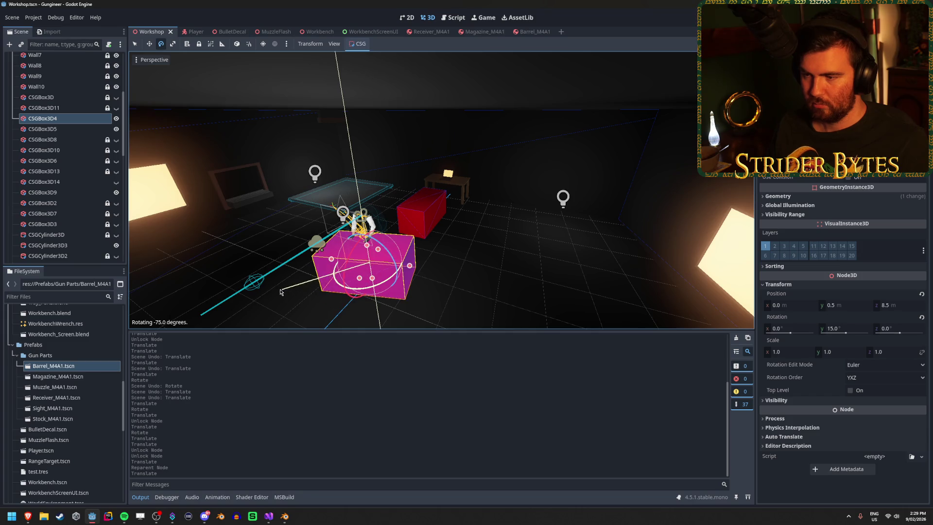
pyautogui.moveTo(368, 255)
pyautogui.mouseDown()
pyautogui.moveTo(595, 279)
pyautogui.moveTo(536, 206)
pyautogui.mouseUp()
pyautogui.press('f')
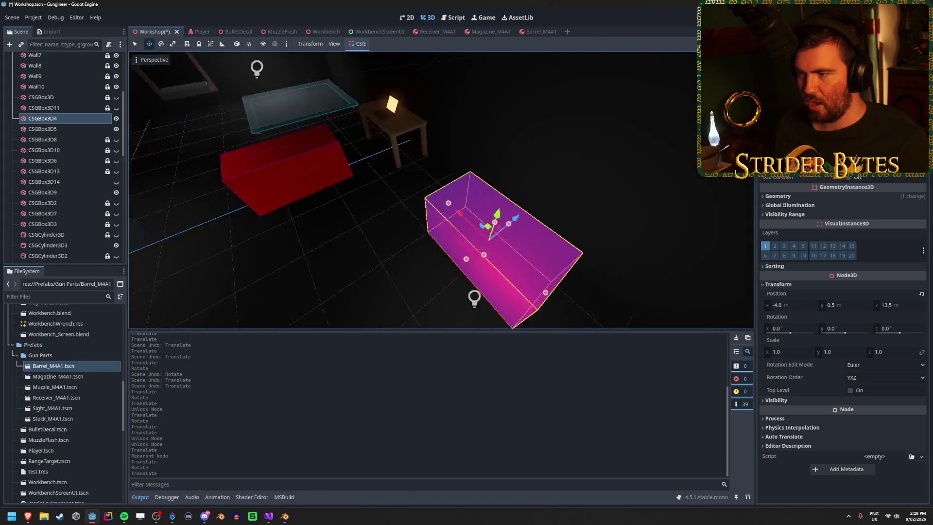
pyautogui.moveTo(474, 269); pyautogui.dragTo(491, 269)
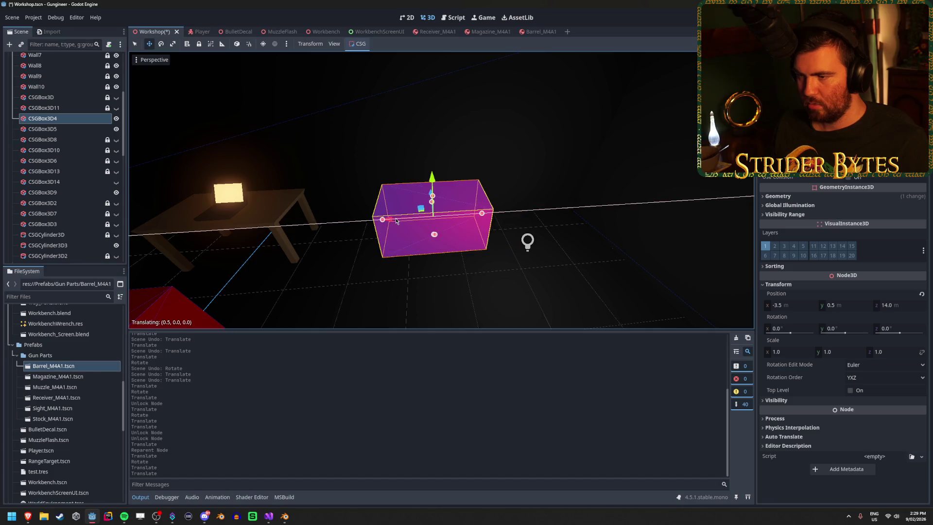
pyautogui.moveTo(396, 221); pyautogui.dragTo(396, 221)
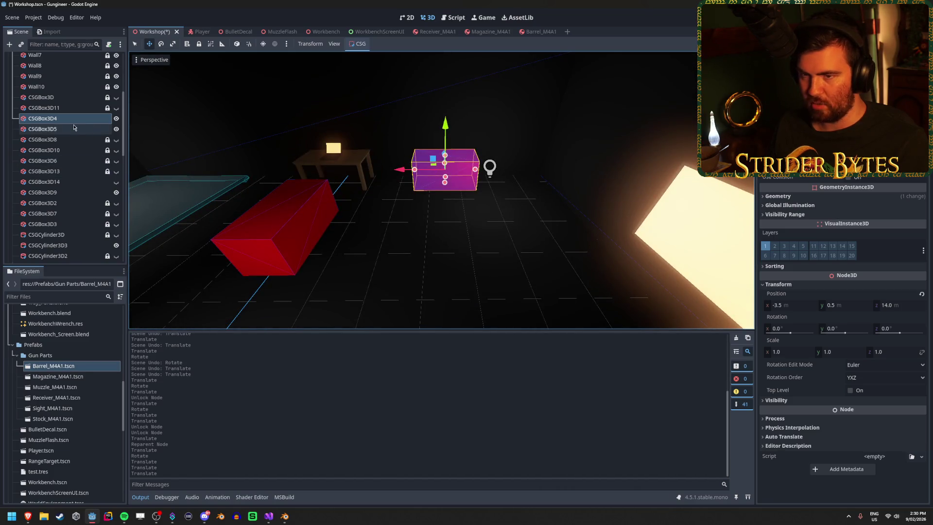
pyautogui.click(74, 128)
# Shift CSGBox3D4 to -4.5, 0.5, 14.0 and place CSGBox3D5 at -0.5, 0.5, 12.0, turned 90°.
pyautogui.moveTo(526, 254); pyautogui.dragTo(526, 254)
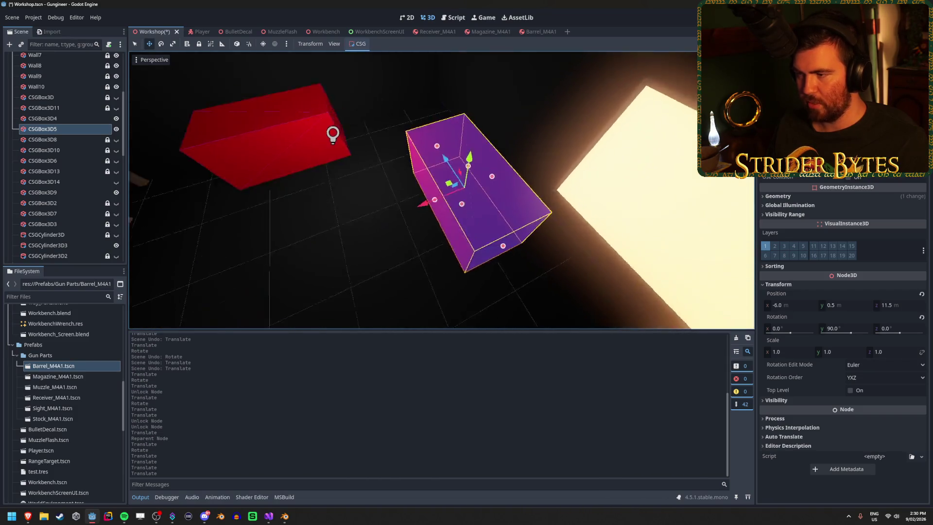
pyautogui.moveTo(439, 250); pyautogui.dragTo(439, 250)
pyautogui.moveTo(394, 195); pyautogui.dragTo(363, 178)
pyautogui.moveTo(503, 287); pyautogui.dragTo(503, 288)
pyautogui.click(503, 288)
pyautogui.moveTo(400, 272); pyautogui.dragTo(400, 272)
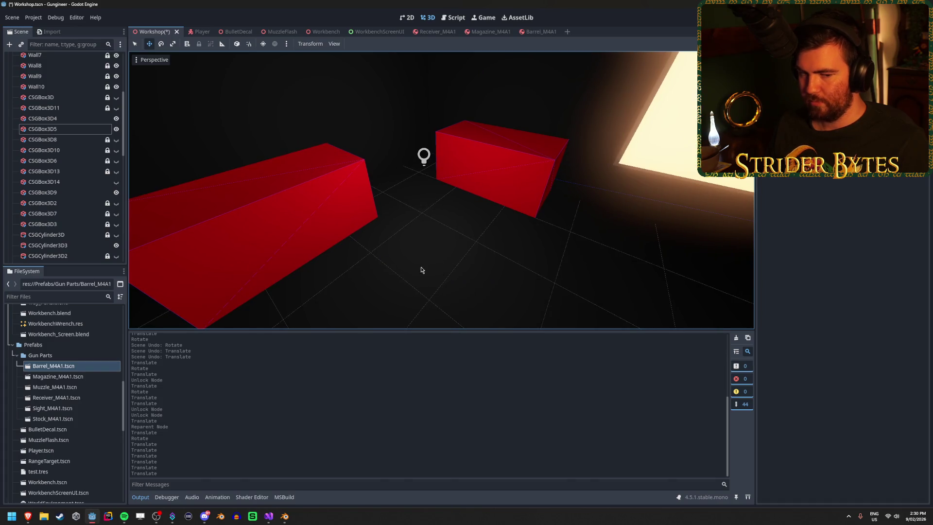
pyautogui.click(498, 201)
pyautogui.moveTo(497, 201); pyautogui.dragTo(413, 199)
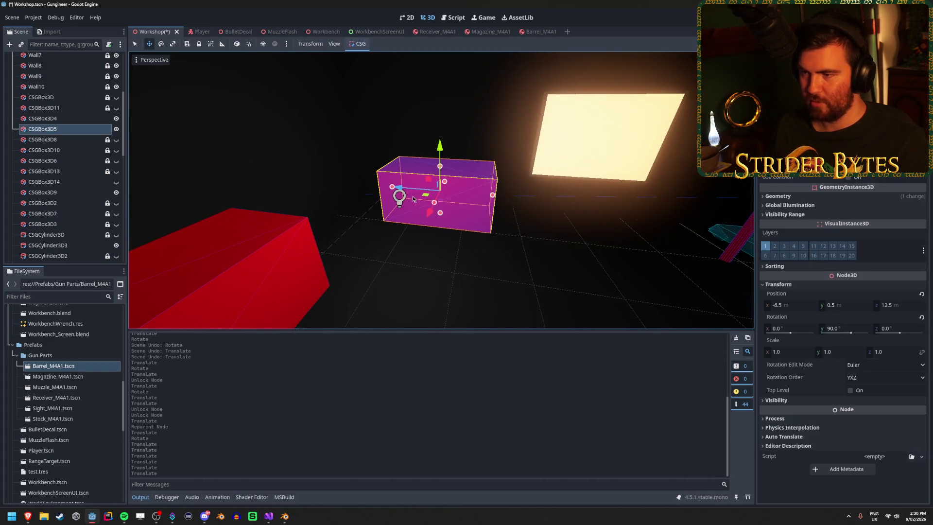
pyautogui.click(239, 272)
pyautogui.moveTo(240, 272)
pyautogui.mouseDown()
pyautogui.moveTo(311, 258)
pyautogui.moveTo(362, 223)
pyautogui.moveTo(329, 243)
pyautogui.mouseUp()
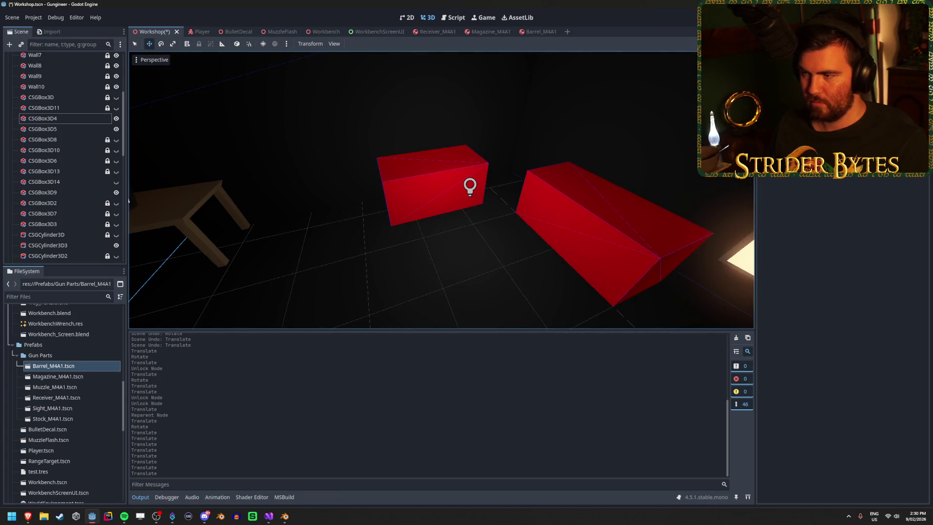
# Orbit the scene to check the rearranged red boxes around the workbench and table.
pyautogui.click(404, 192)
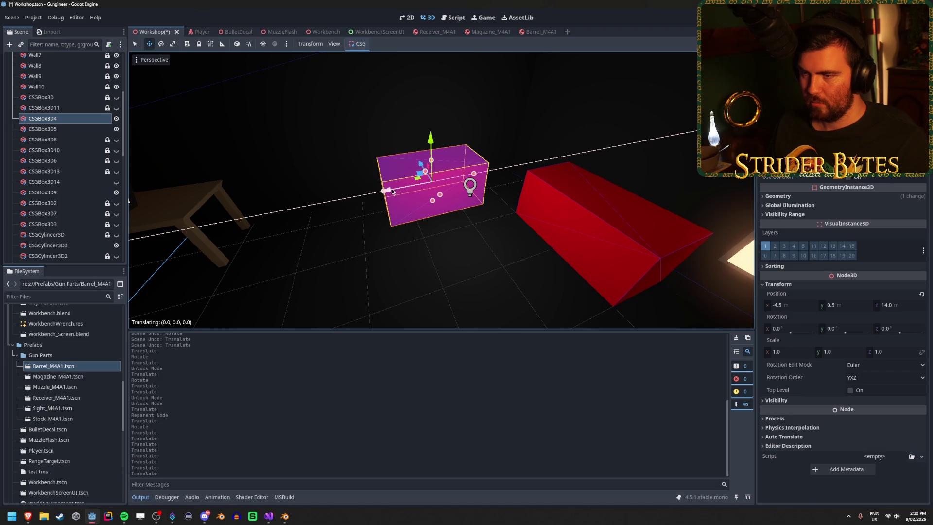
pyautogui.click(481, 279)
pyautogui.moveTo(481, 279); pyautogui.dragTo(481, 279)
pyautogui.moveTo(398, 183); pyautogui.dragTo(392, 204)
pyautogui.click(351, 170)
pyautogui.click(392, 204)
pyautogui.moveTo(524, 223); pyautogui.dragTo(525, 223)
pyautogui.moveTo(354, 172); pyautogui.dragTo(366, 204)
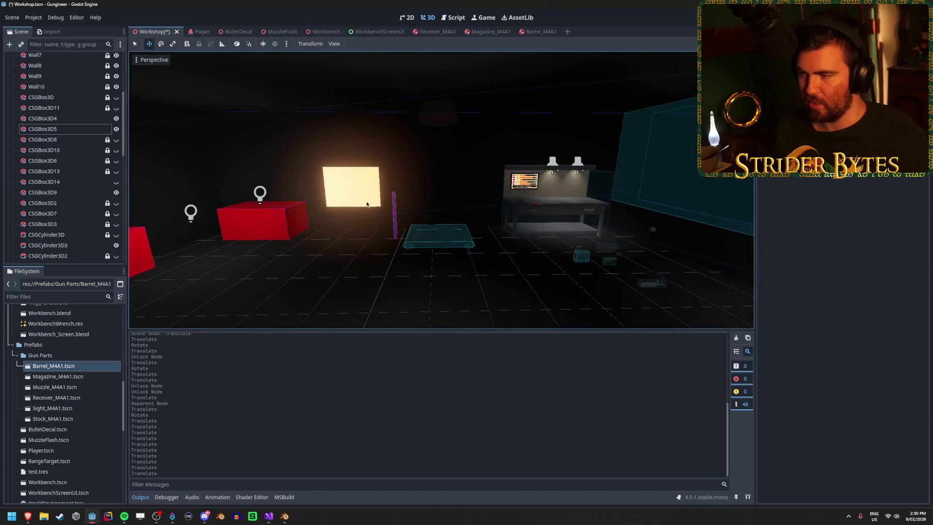
pyautogui.moveTo(496, 224); pyautogui.dragTo(496, 224)
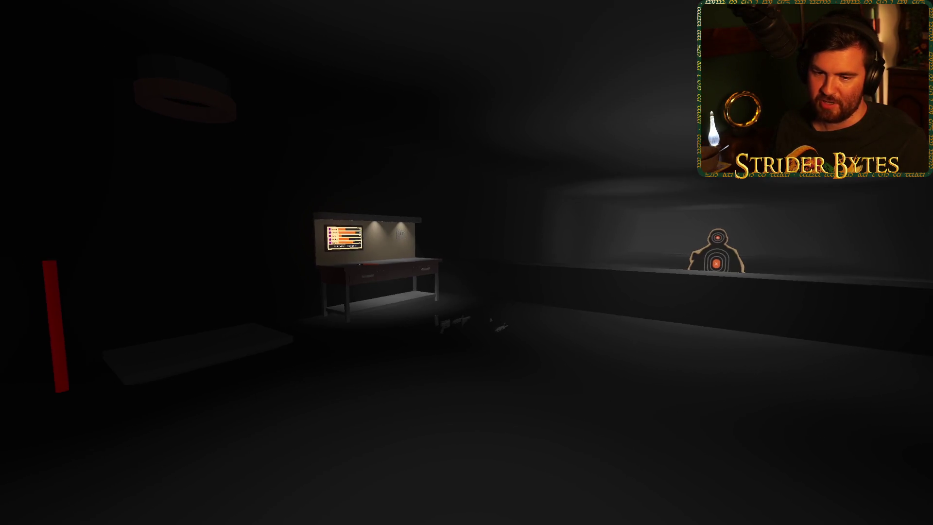
# Playtest the level, walking past the red boxes, the lit panel, the range target and the workbench.
pyautogui.press('w')
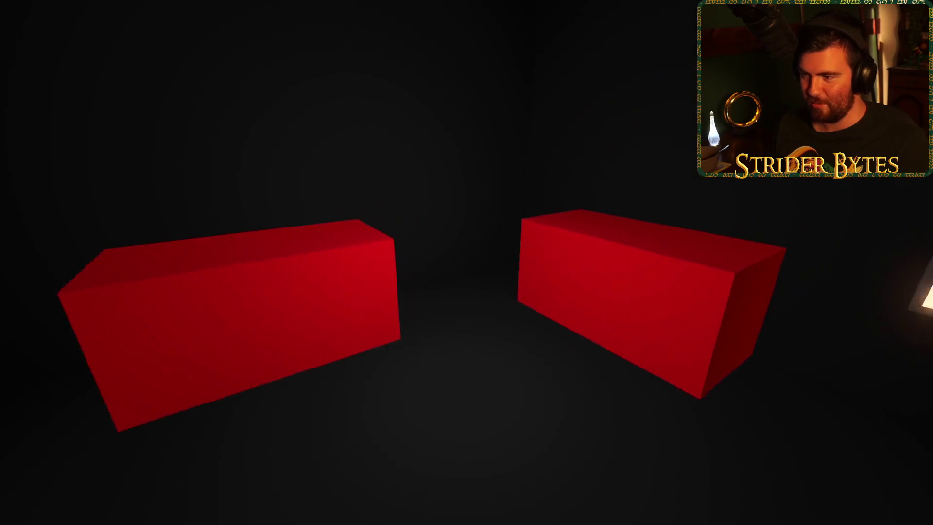
pyautogui.press('w')
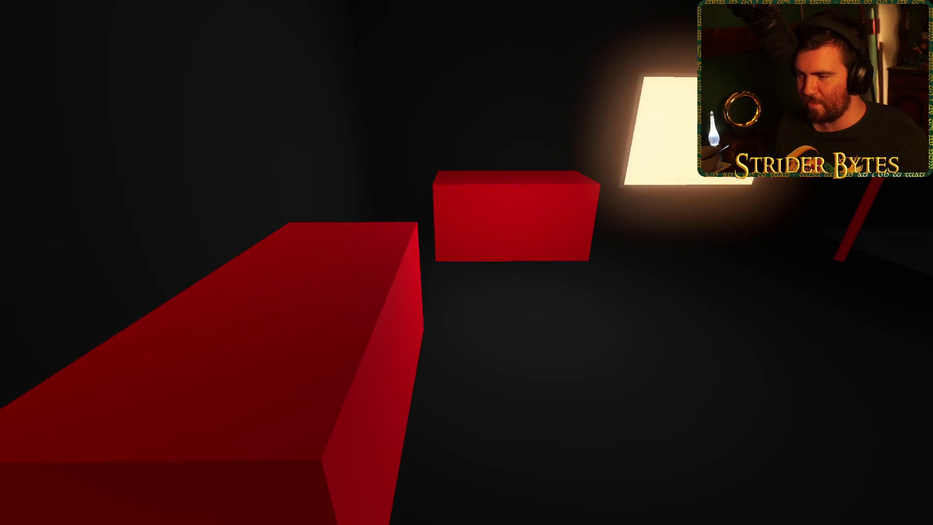
pyautogui.press('w')
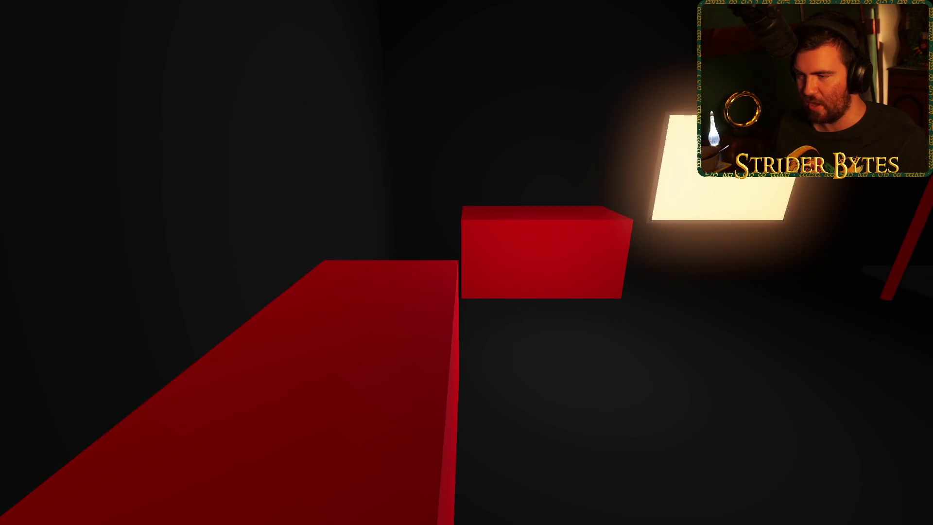
pyautogui.press('w')
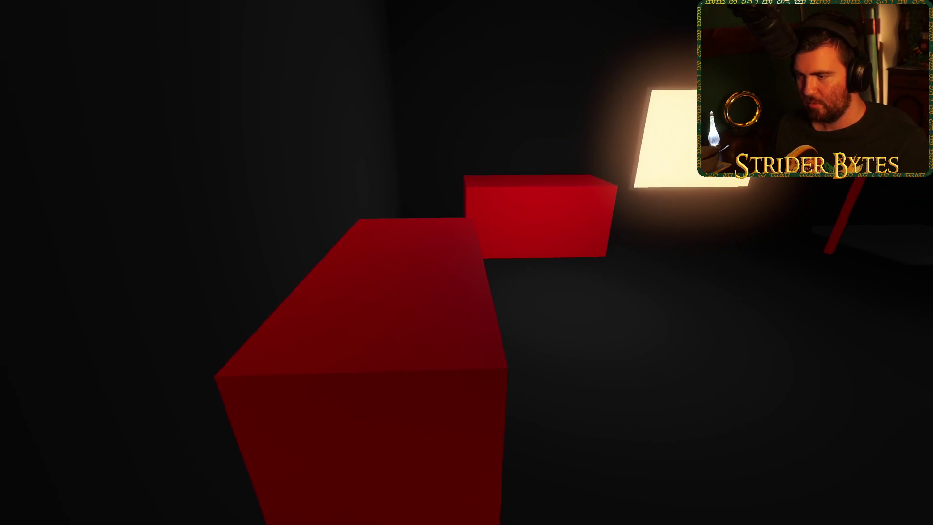
pyautogui.press('w')
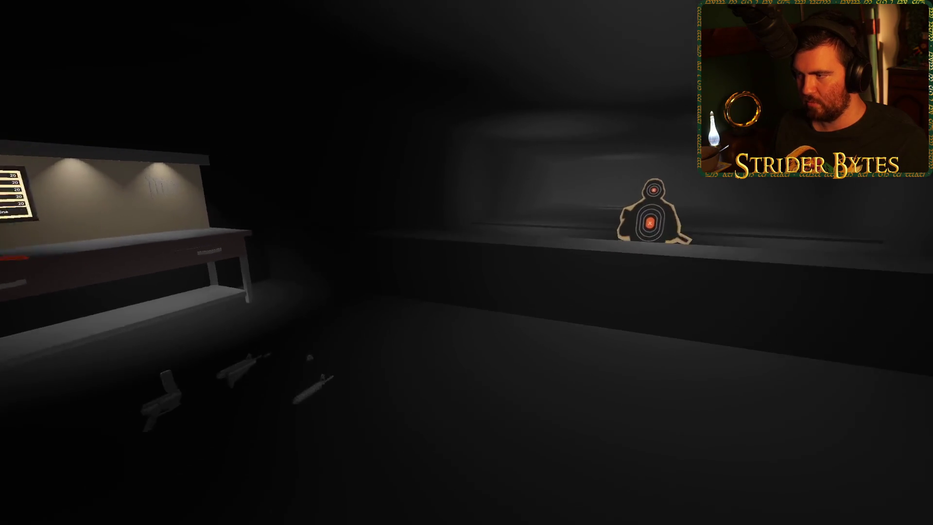
pyautogui.press('s')
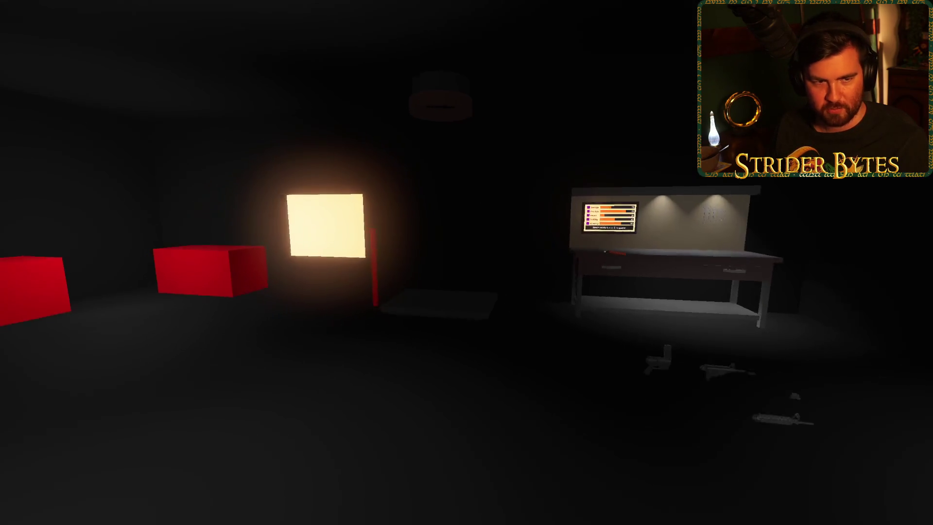
pyautogui.press('s')
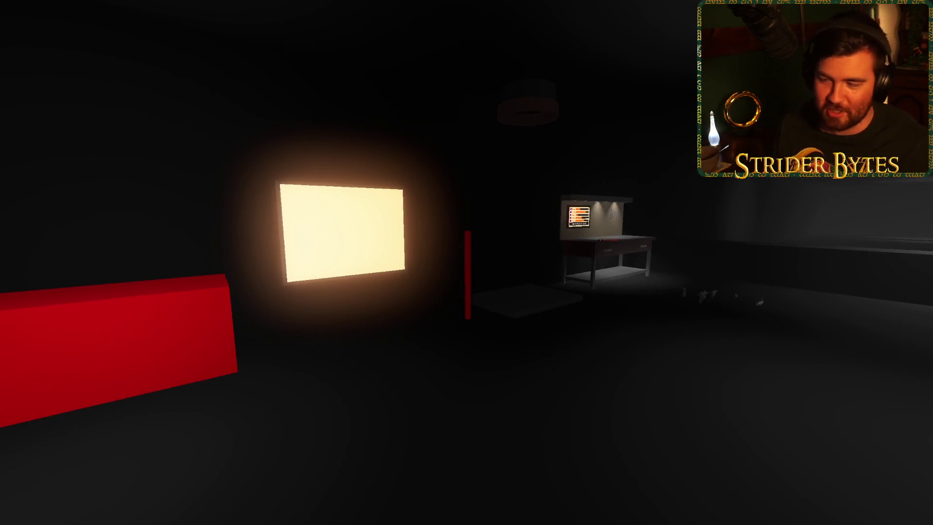
pyautogui.press('w')
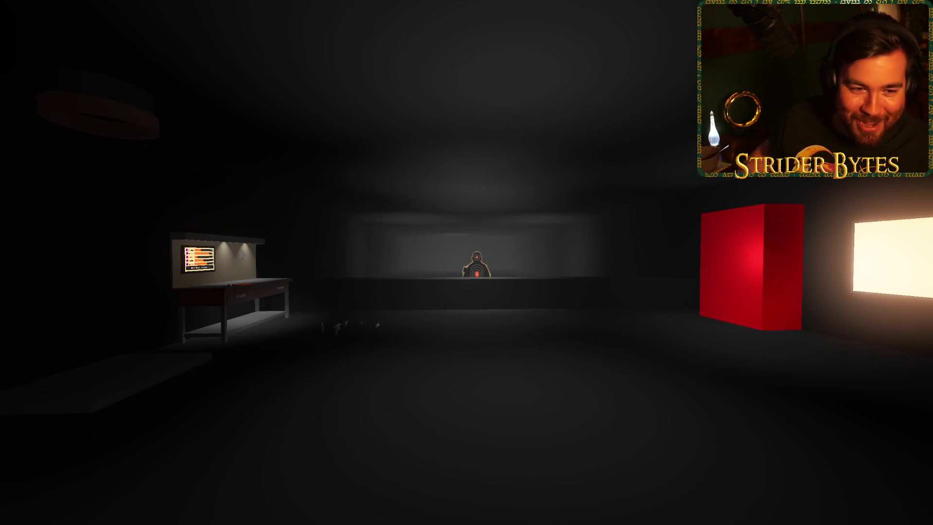
pyautogui.press('w')
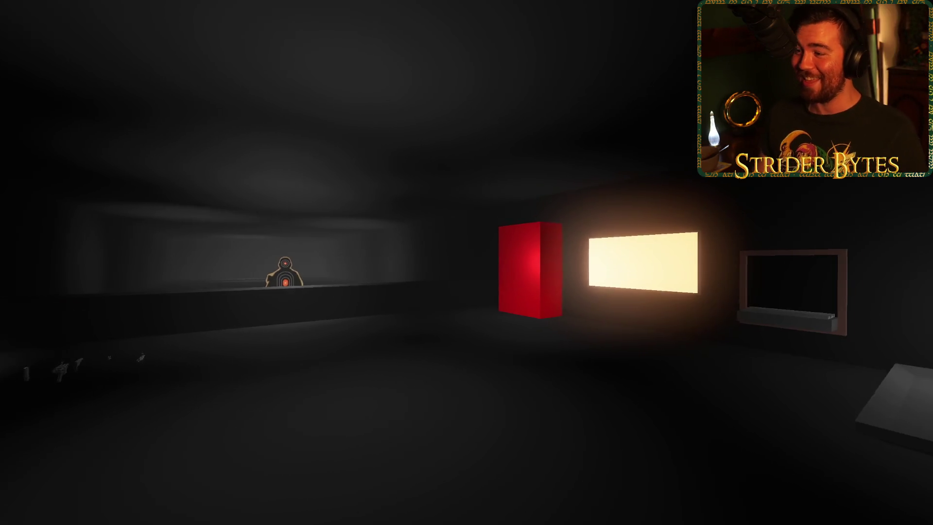
pyautogui.press('w')
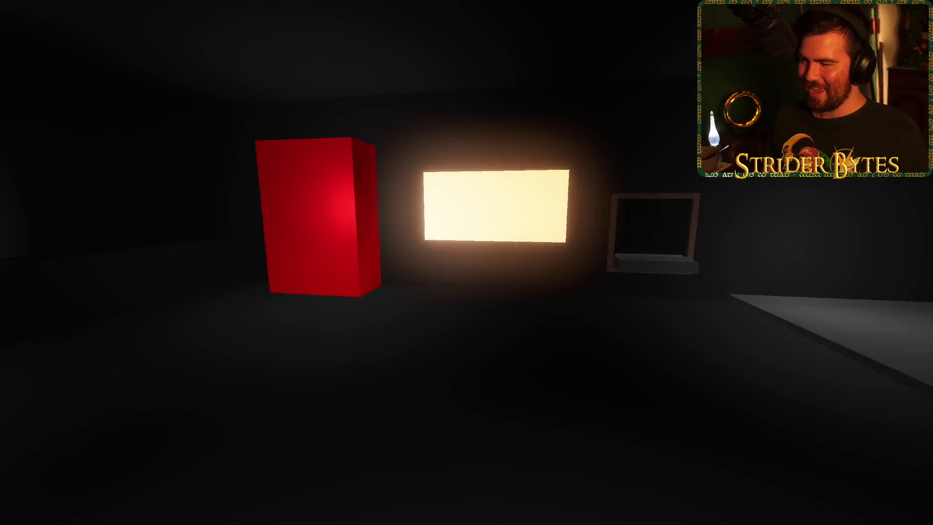
pyautogui.press('w')
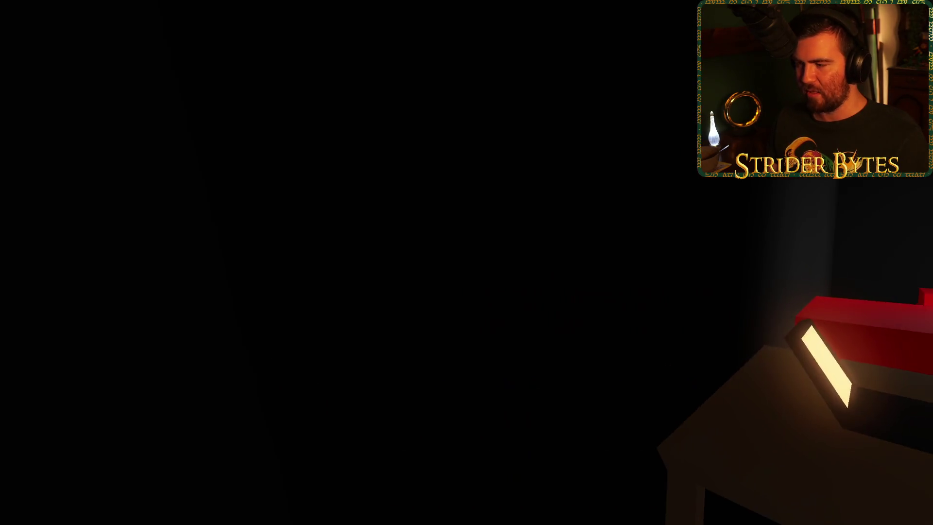
pyautogui.press('w')
pyautogui.press('w')
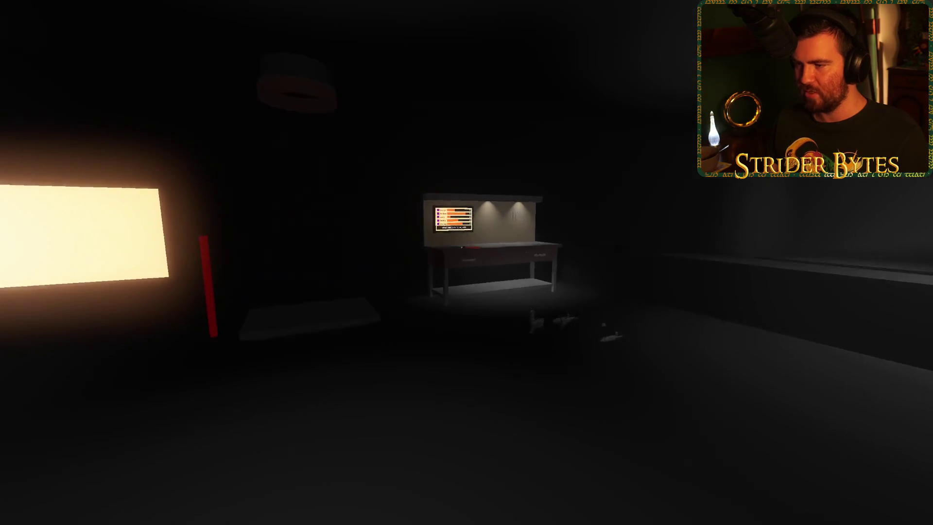
pyautogui.press('s')
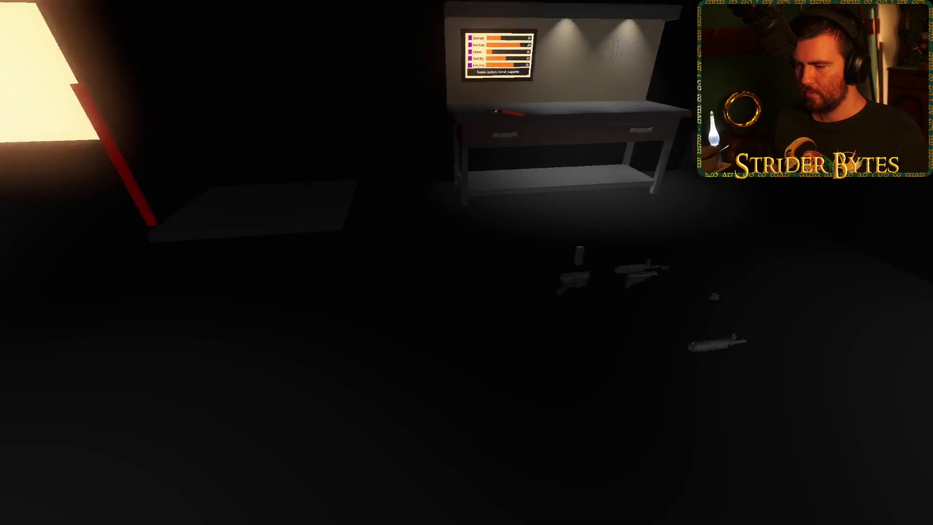
# Pick up the gun parts, fit the barrel, assemble the rifle with the wrench, then stop the game.
pyautogui.click(467, 262)
pyautogui.click(466, 262)
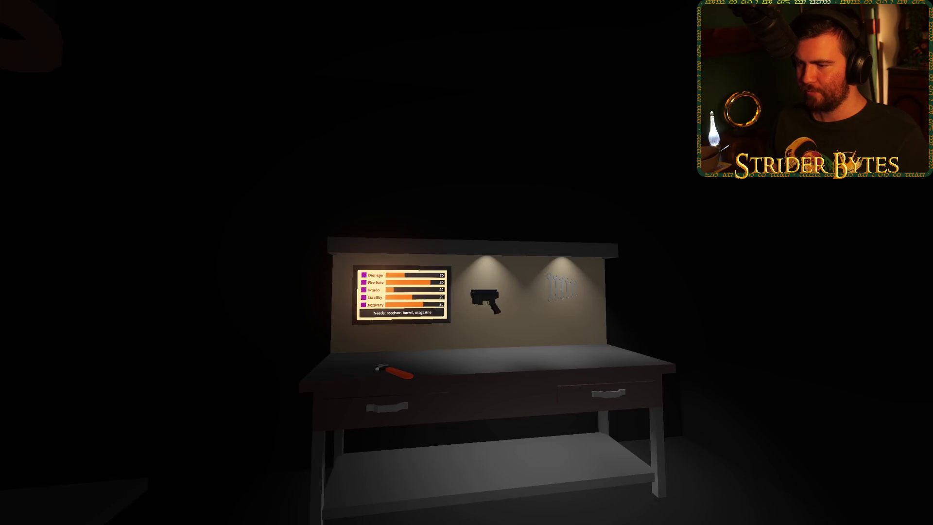
pyautogui.click(466, 262)
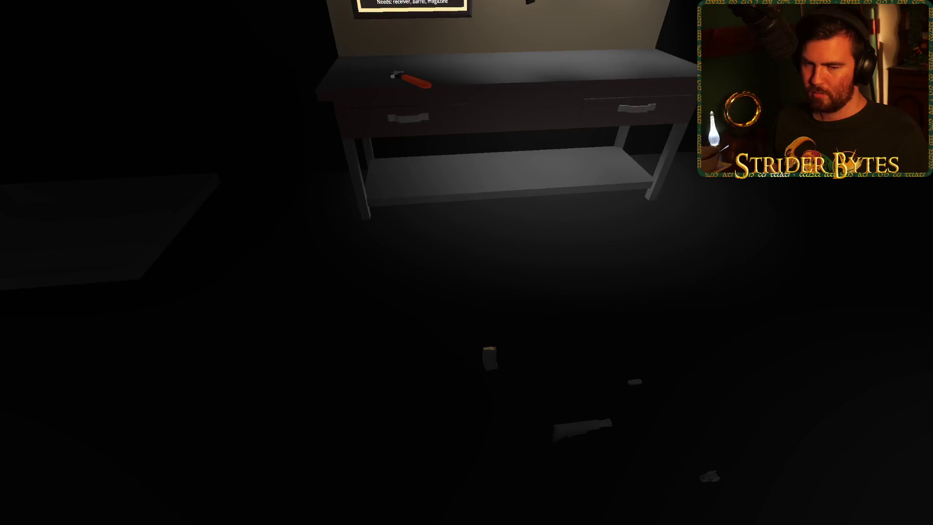
pyautogui.click(467, 263)
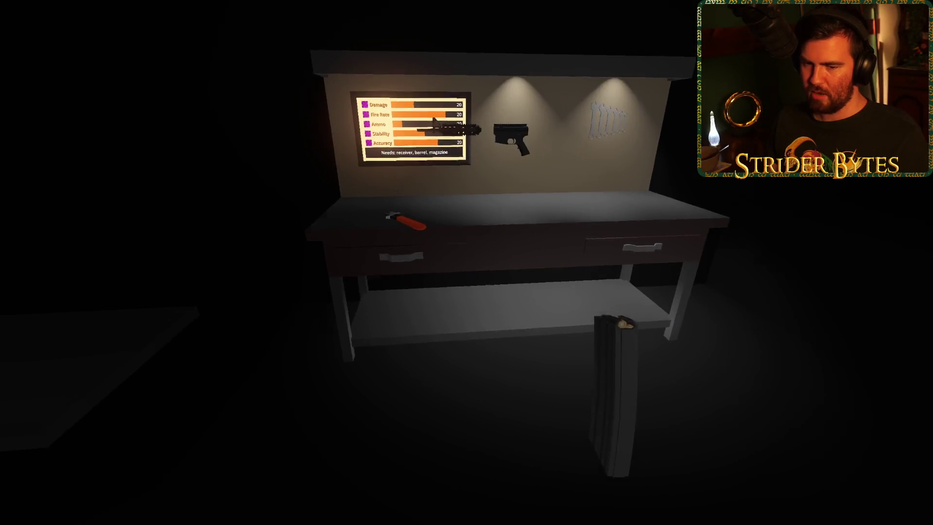
pyautogui.click(466, 262)
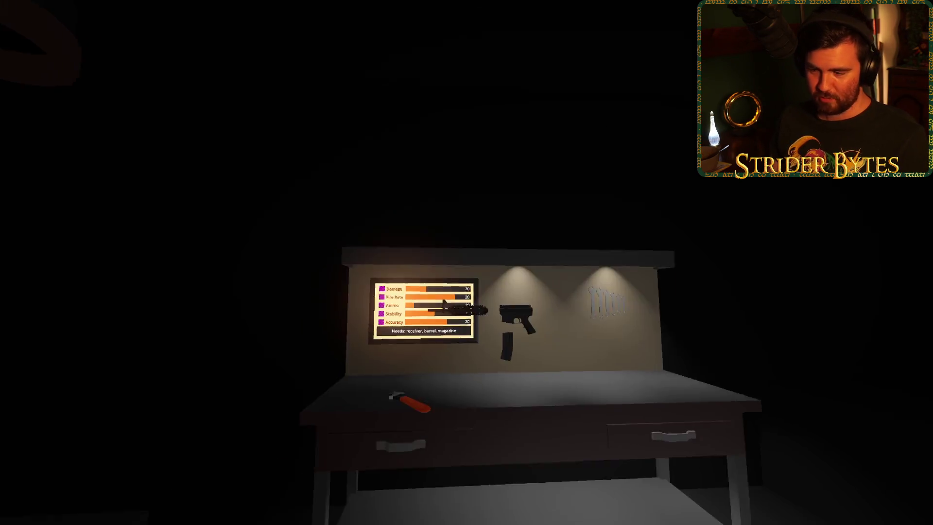
pyautogui.press('w')
pyautogui.click(466, 262)
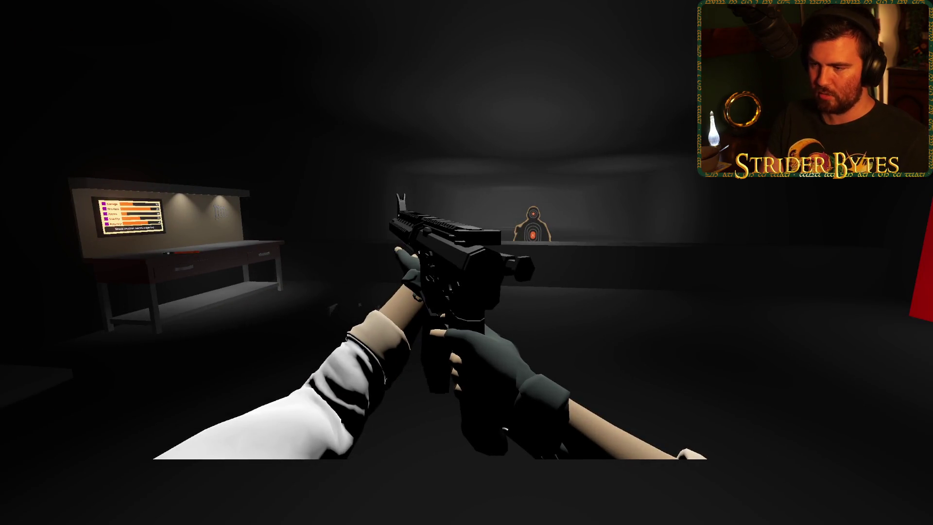
pyautogui.press('F8')
pyautogui.moveTo(121, 119); pyautogui.dragTo(132, 48)
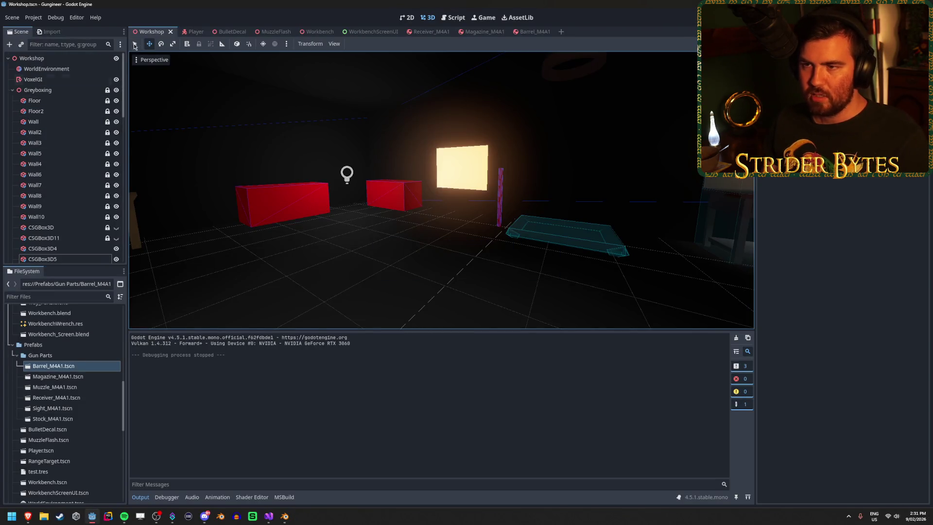
# In the Player scene, inspect the Gun Camera and the SubViewport's 2560 × 1440 size.
pyautogui.click(191, 30)
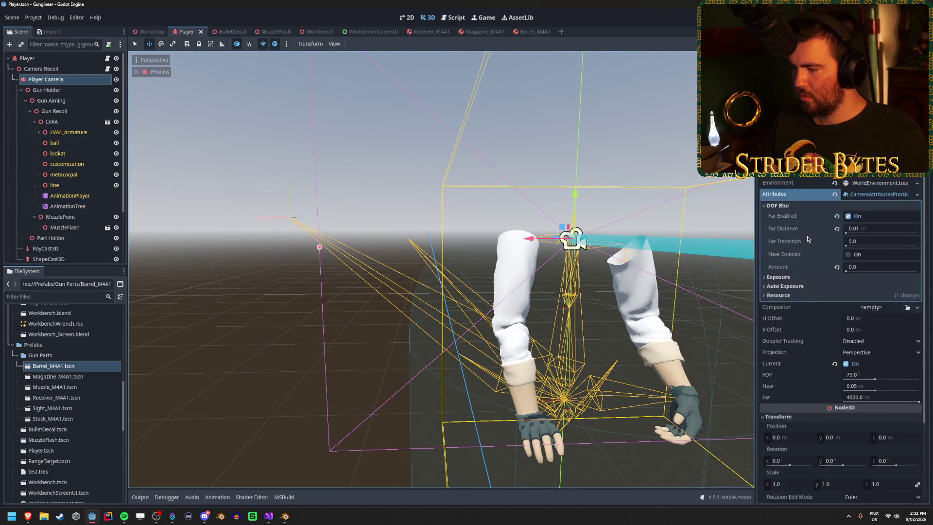
pyautogui.scroll(-3, 68, 135)
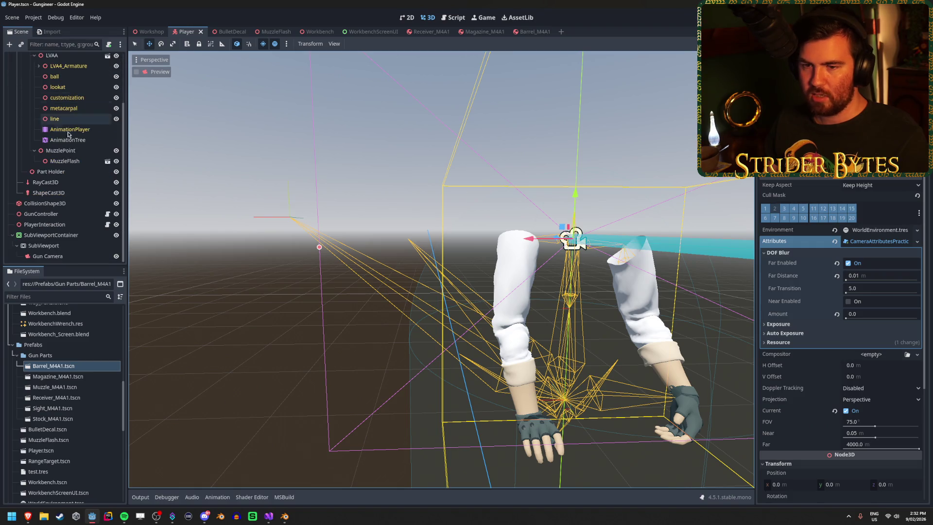
pyautogui.click(67, 236)
pyautogui.click(68, 245)
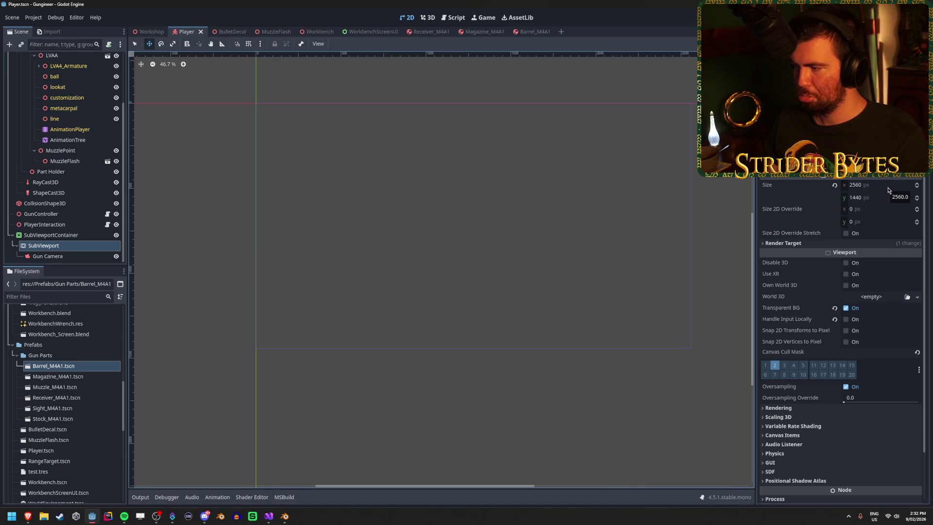
pyautogui.click(53, 256)
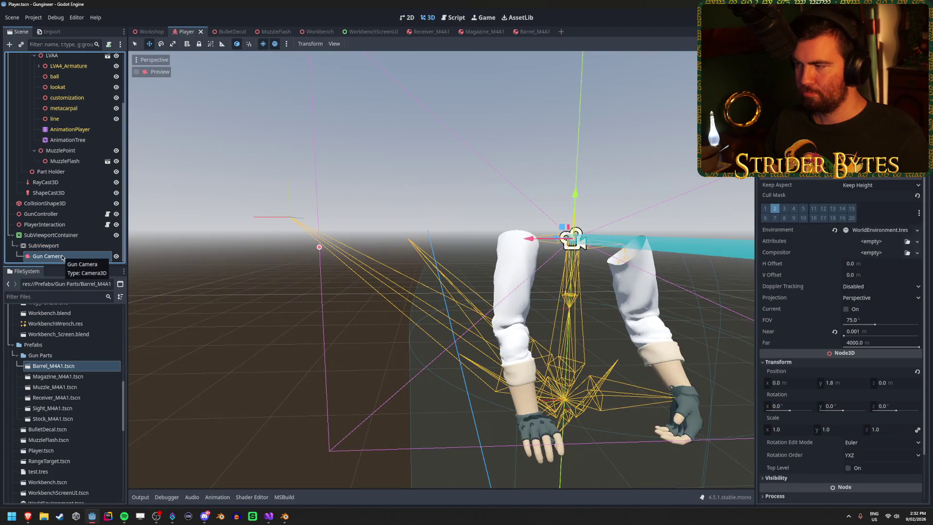
pyautogui.click(51, 234)
# Set the game window to a 1920 × 1080 viewport in Windowed mode, then run the game.
pyautogui.click(33, 17)
pyautogui.click(37, 27)
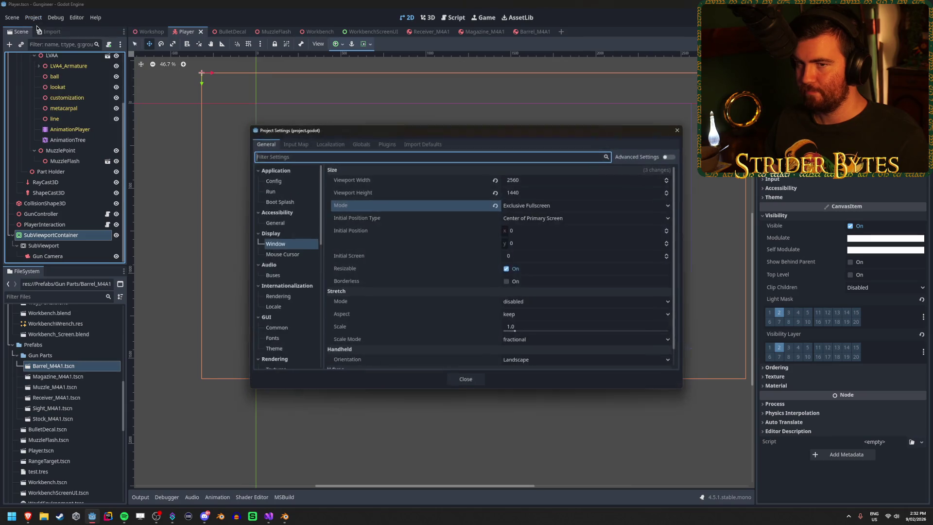
pyautogui.click(530, 179)
pyautogui.write('1920')
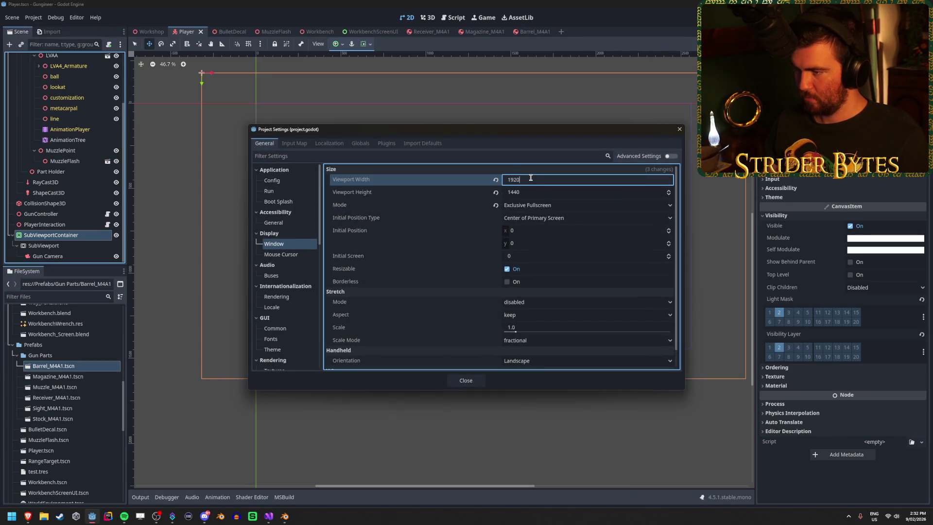
pyautogui.press('Tab')
pyautogui.write('1080')
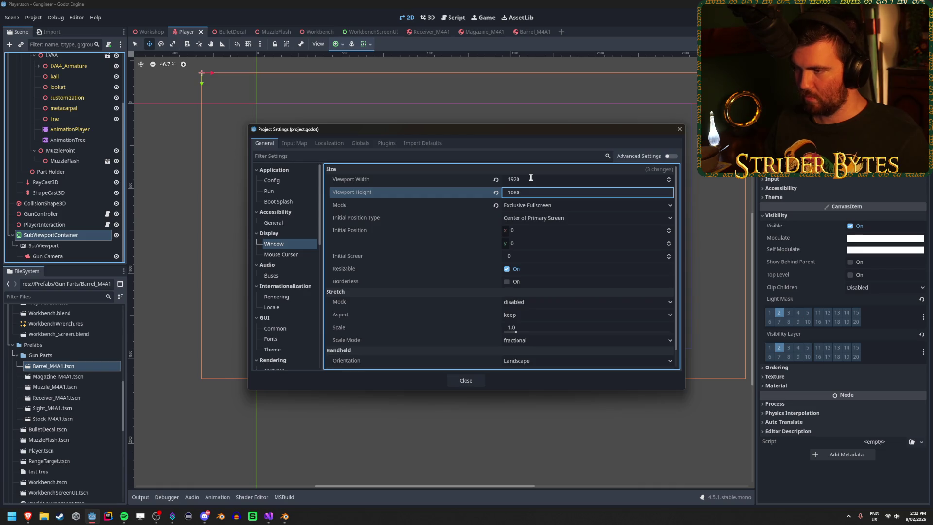
pyautogui.click(532, 205)
pyautogui.click(535, 220)
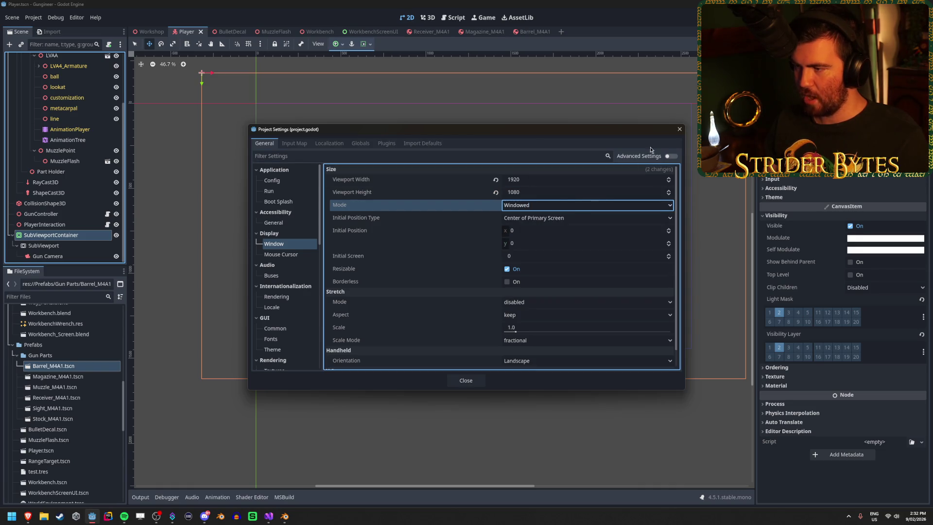
pyautogui.click(677, 129)
pyautogui.press('F5')
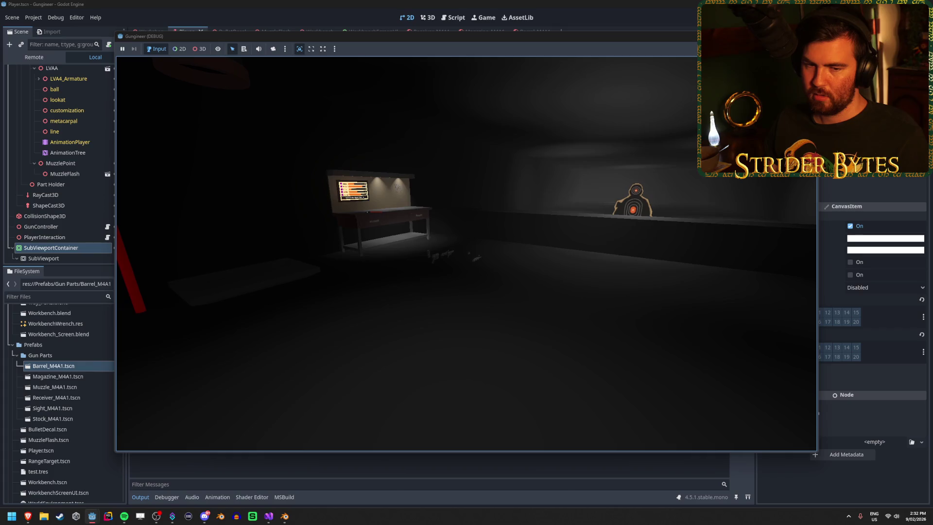
# Walk back to the workbench, then drop the rifle, pick it up and drop it again.
pyautogui.press('w')
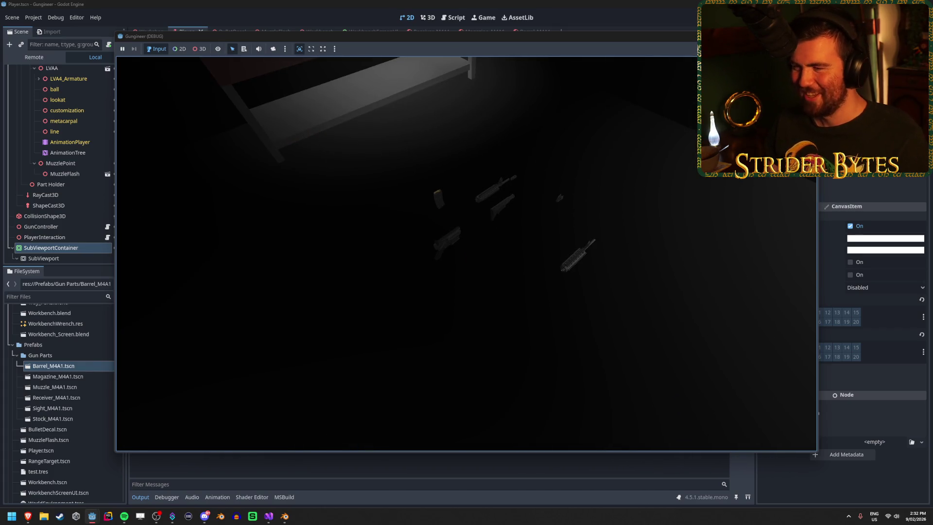
pyautogui.press('w')
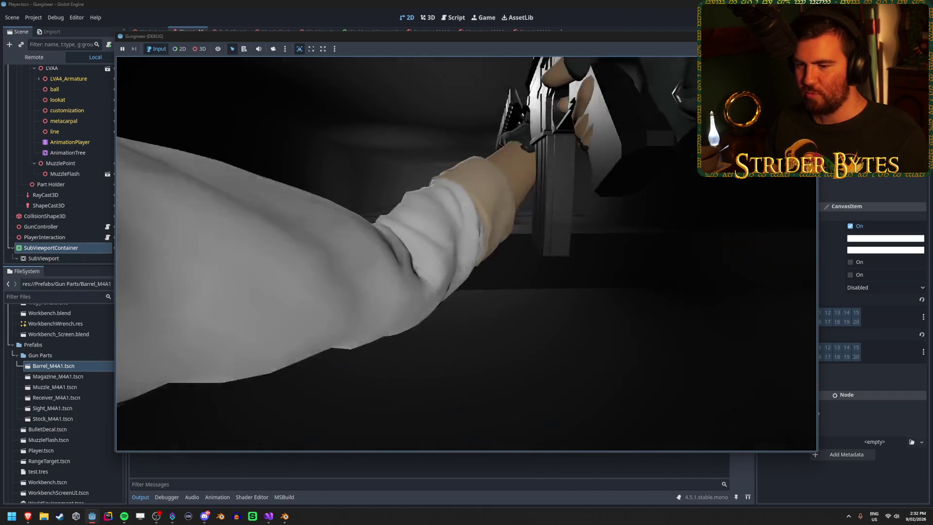
pyautogui.press('g')
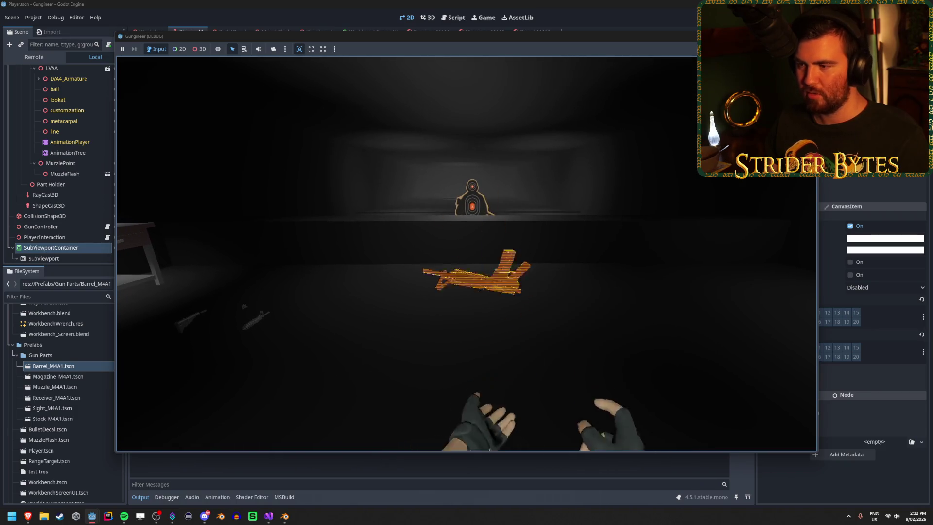
pyautogui.press('e')
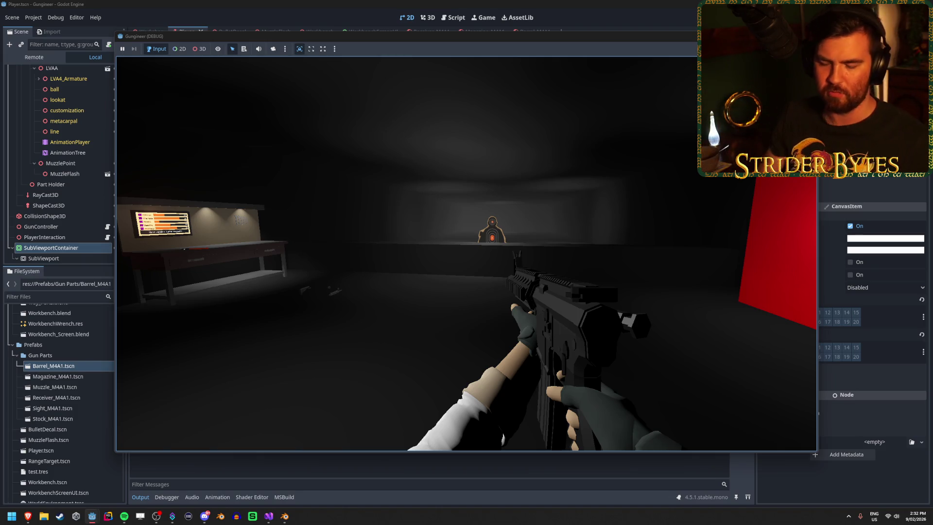
pyautogui.press('q')
# Pick up and drop the rifle several more times, then stop the game with F8.
pyautogui.press('w')
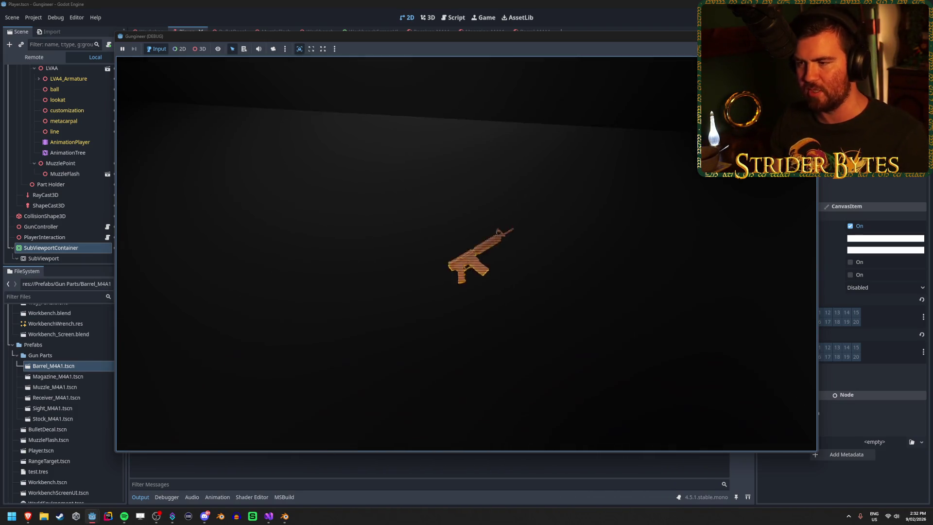
pyautogui.press('e')
pyautogui.press('q')
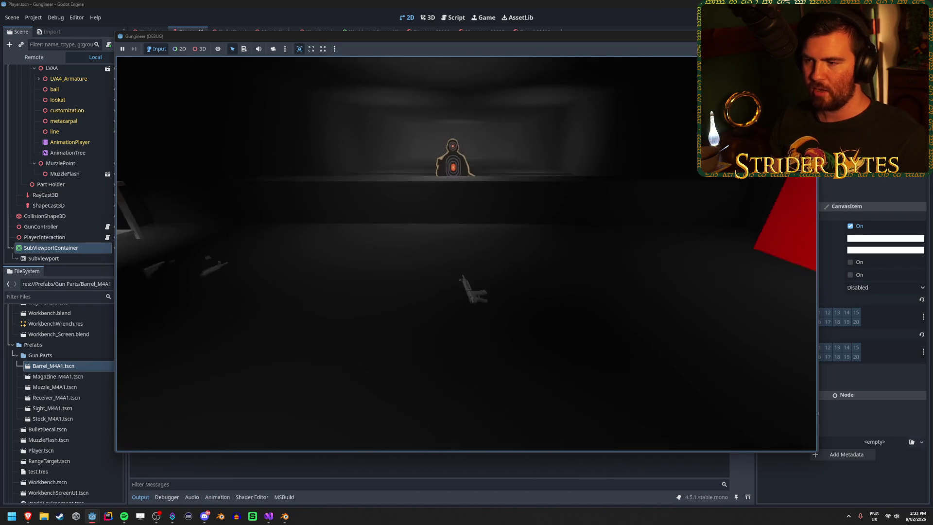
pyautogui.press('e')
pyautogui.press('q')
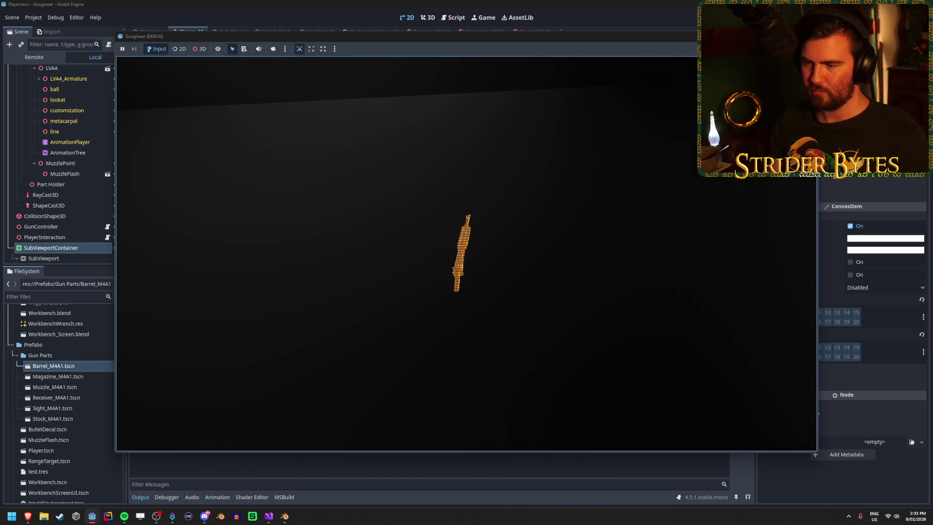
pyautogui.press('e')
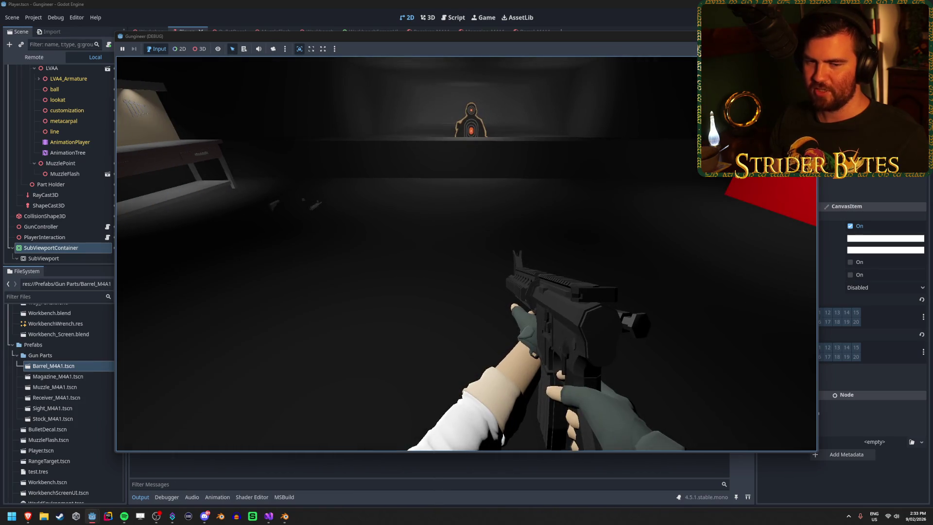
pyautogui.press('q')
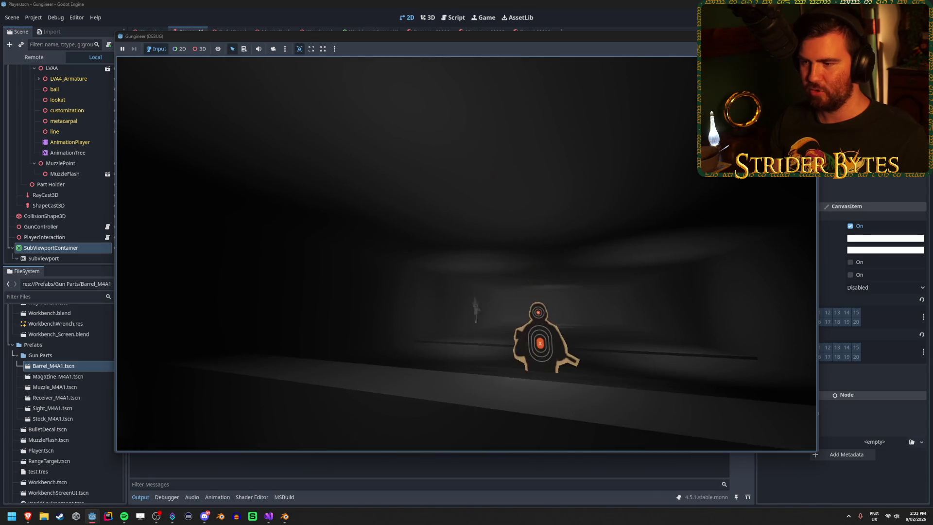
pyautogui.press('F8')
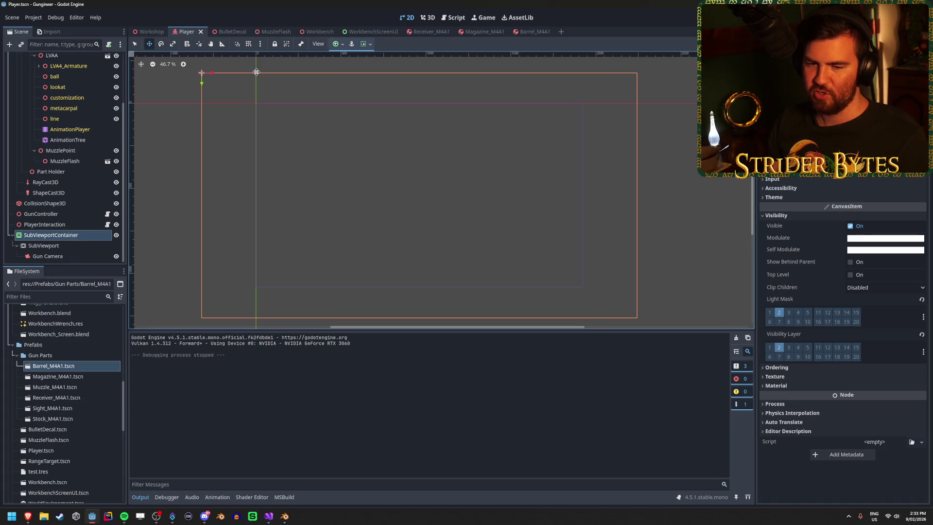
# Reopen the Workshop scene, select the red CSGBox beside the glowing panel and focus the view on it.
pyautogui.click(147, 30)
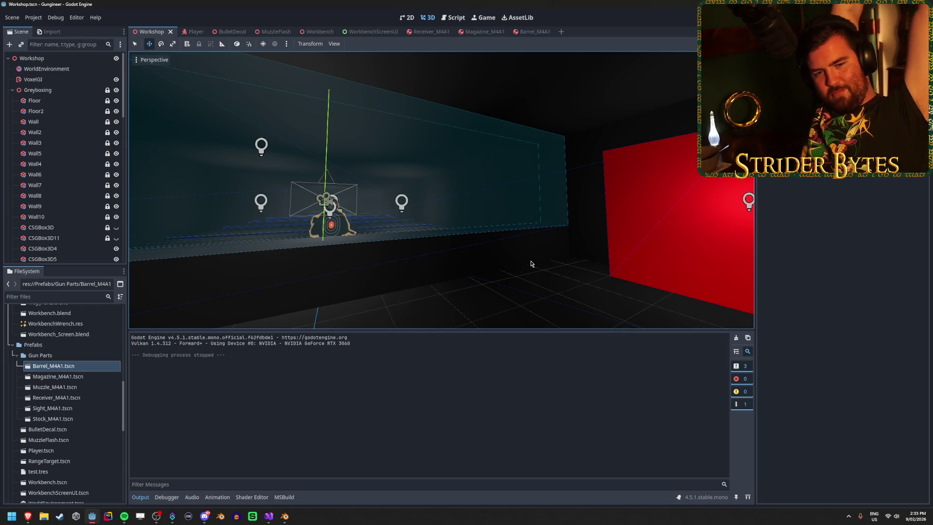
pyautogui.rightClick(539, 221)
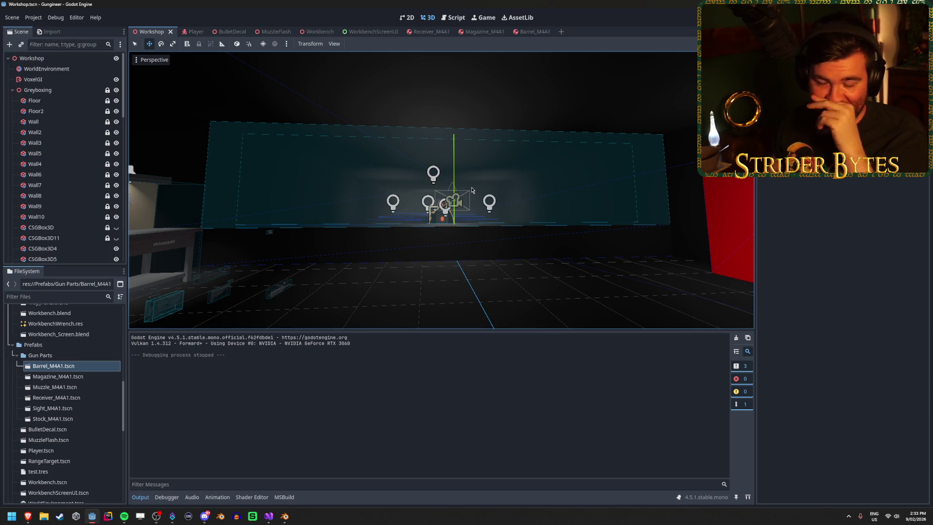
pyautogui.rightClick(524, 214)
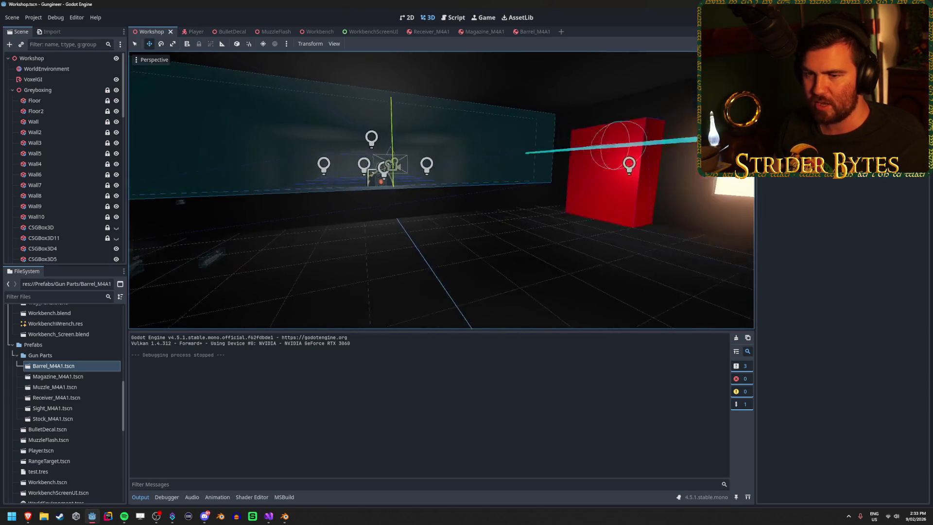
pyautogui.click(53, 227)
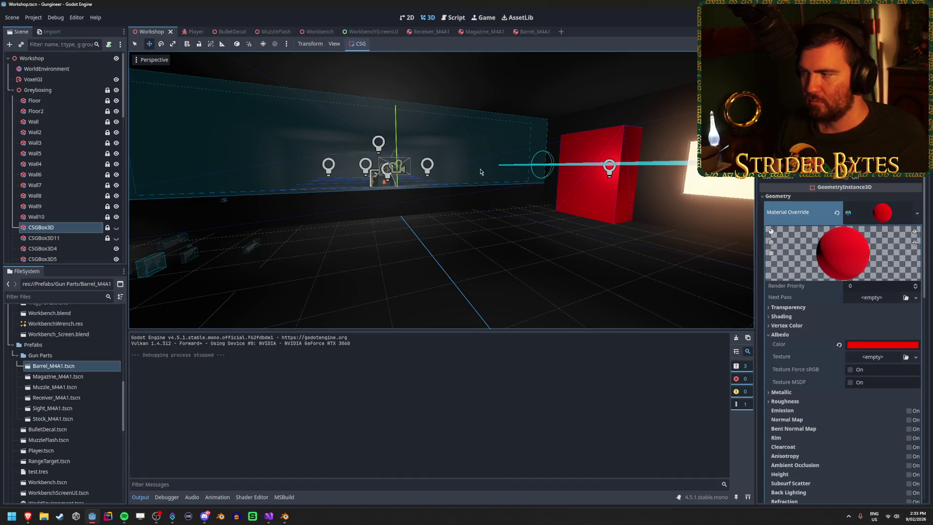
pyautogui.rightClick(474, 170)
pyautogui.click(365, 178)
pyautogui.press('f')
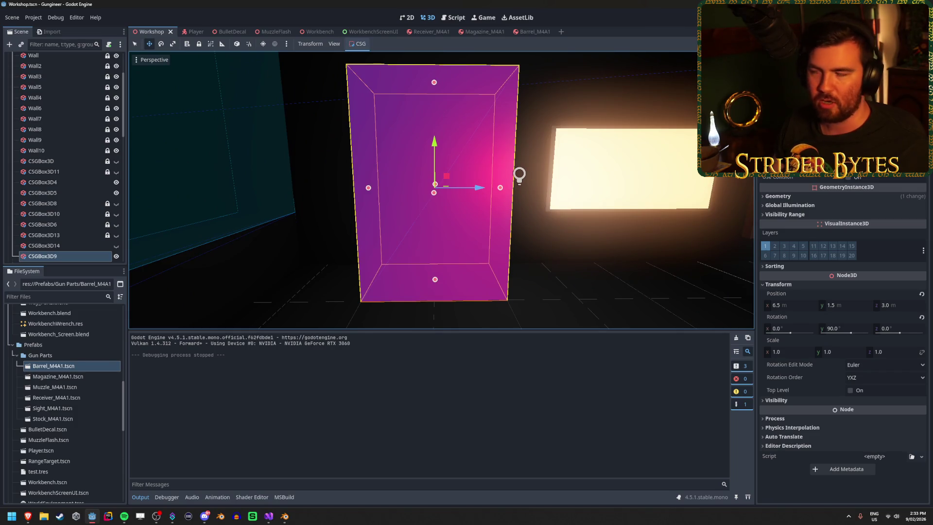
# Restore the Godot window, then widen it and stretch it to full screen height.
pyautogui.moveTo(680, 11)
pyautogui.mouseDown()
pyautogui.moveTo(407, 79)
pyautogui.moveTo(298, 121)
pyautogui.moveTo(320, 117)
pyautogui.mouseUp()
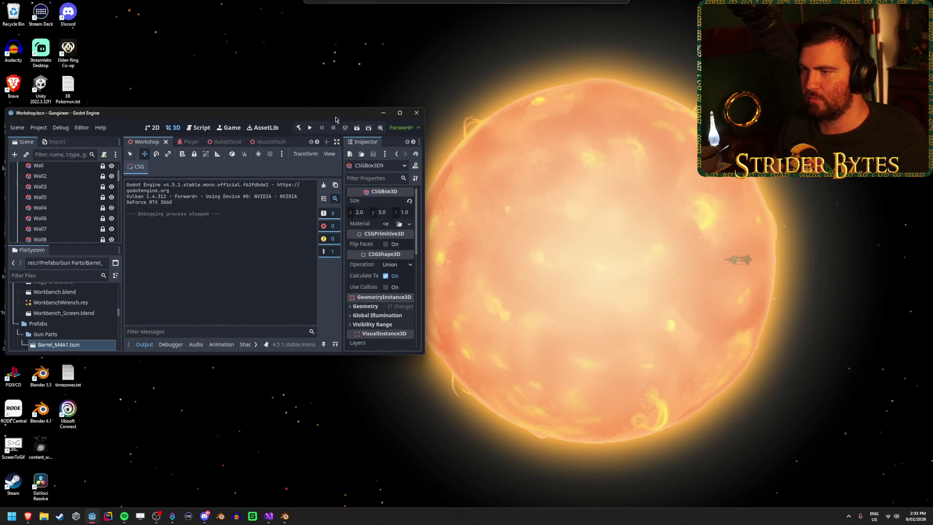
pyautogui.moveTo(424, 209); pyautogui.dragTo(731, 209)
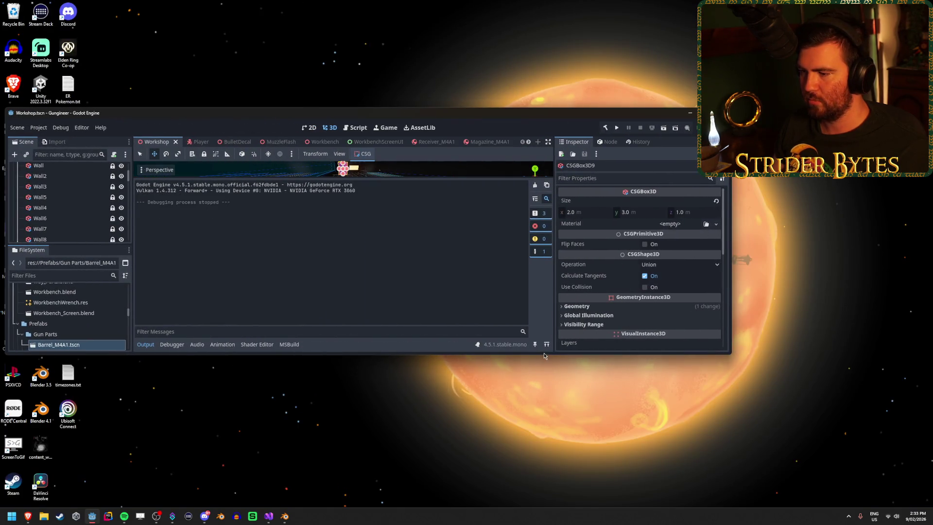
pyautogui.moveTo(544, 355); pyautogui.dragTo(544, 522)
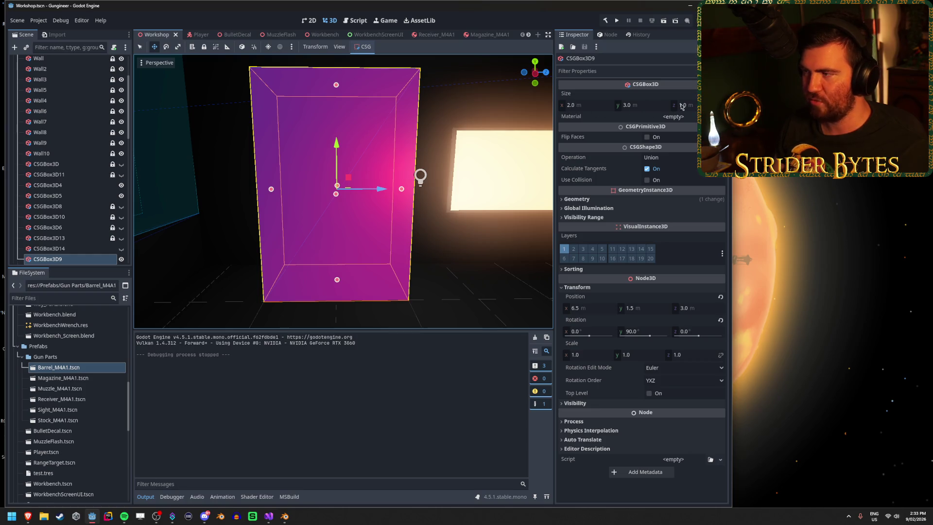
# Maximize the editor, deselect the red box and orbit out to see the whole firing range room.
pyautogui.click(712, 4)
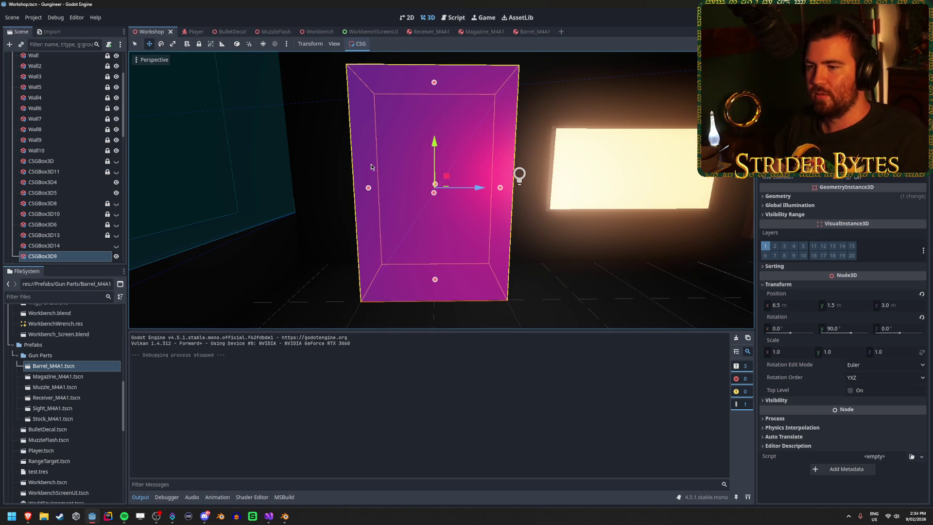
pyautogui.click(320, 255)
pyautogui.moveTo(518, 215)
pyautogui.mouseDown()
pyautogui.moveTo(494, 226)
pyautogui.moveTo(464, 204)
pyautogui.moveTo(415, 213)
pyautogui.moveTo(462, 203)
pyautogui.mouseUp()
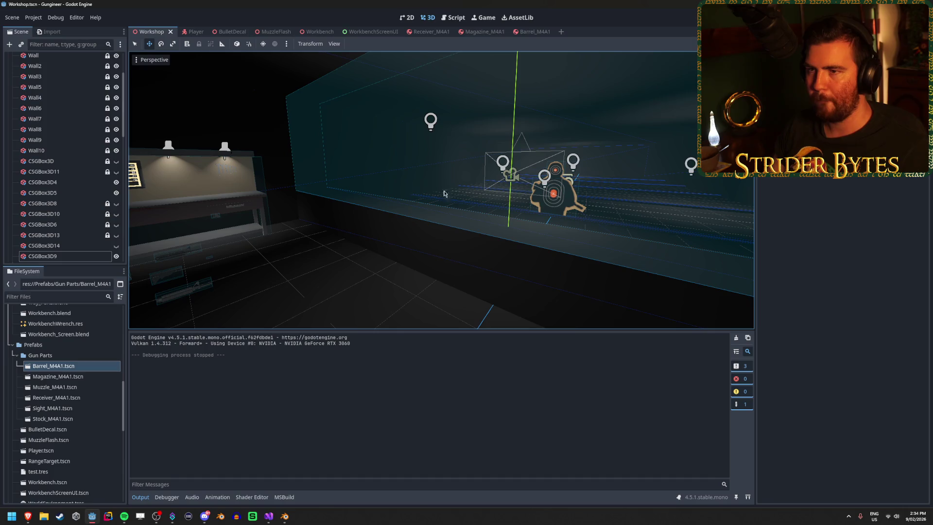
pyautogui.scroll(10, 59, 145)
pyautogui.click(12, 90)
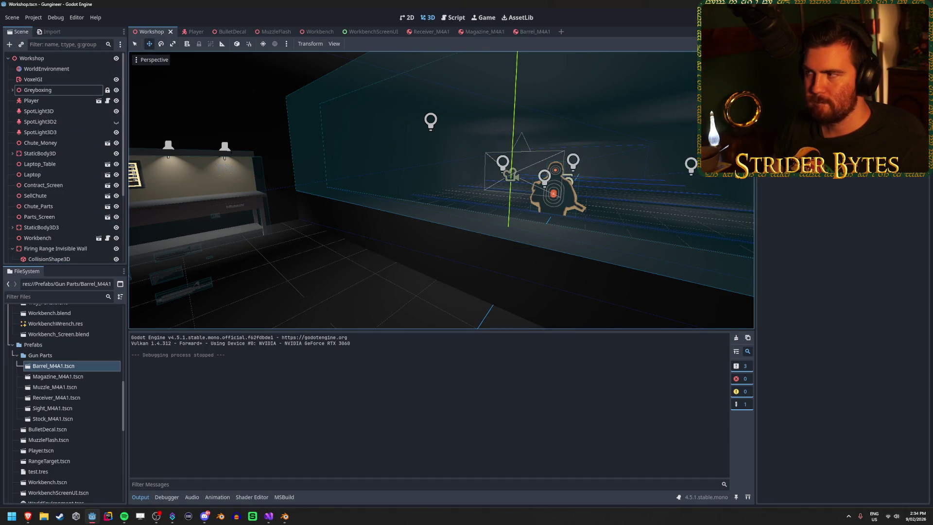
pyautogui.press('F5')
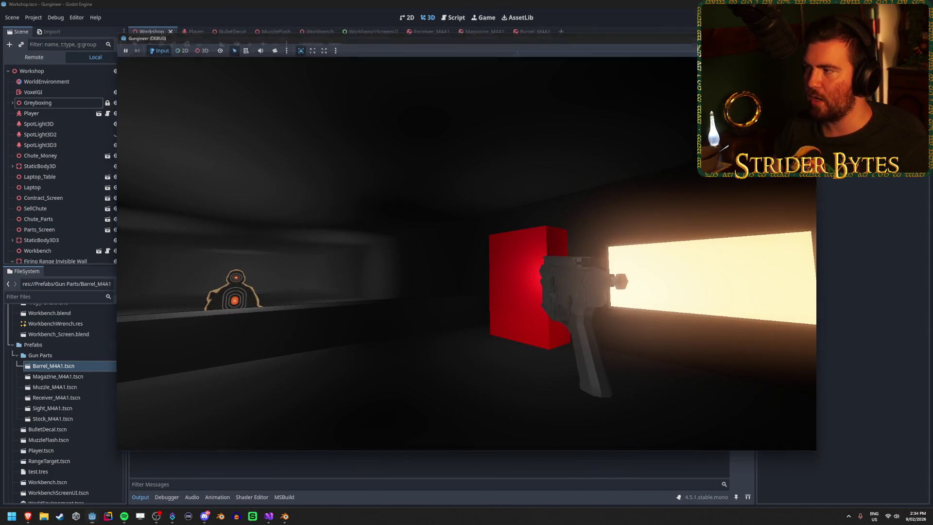
pyautogui.press('F8')
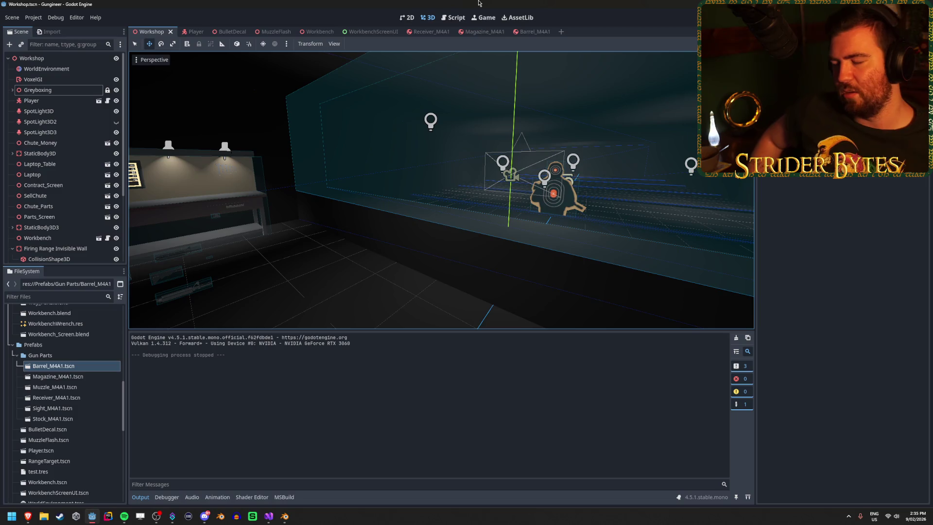
pyautogui.press('s')
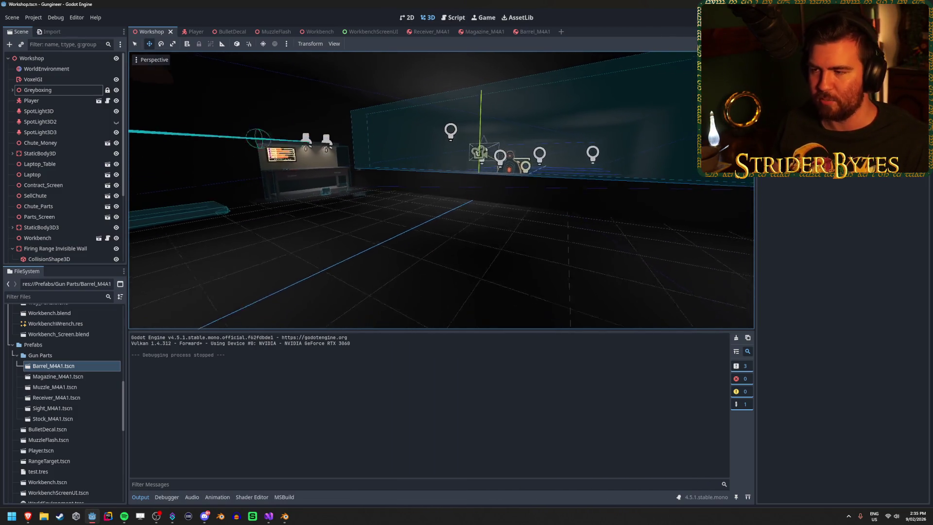
pyautogui.press('s')
pyautogui.press('a')
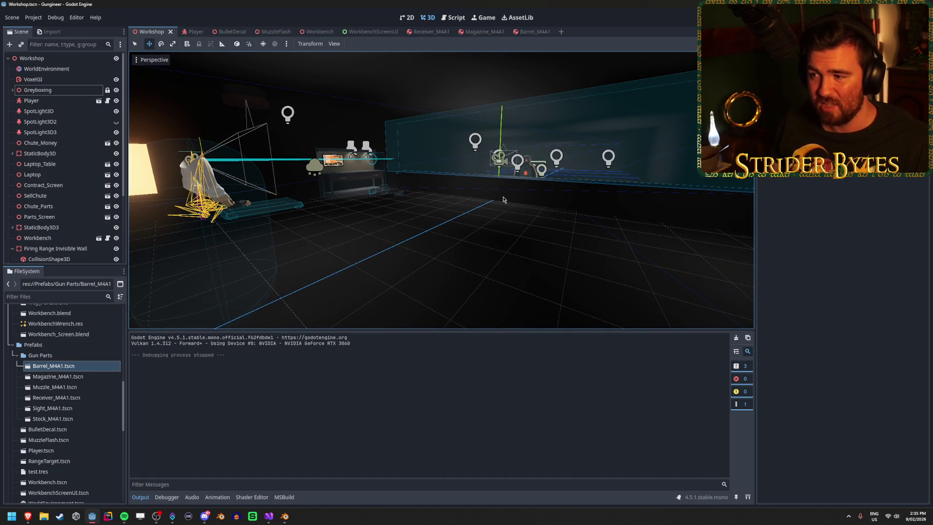
pyautogui.press('w')
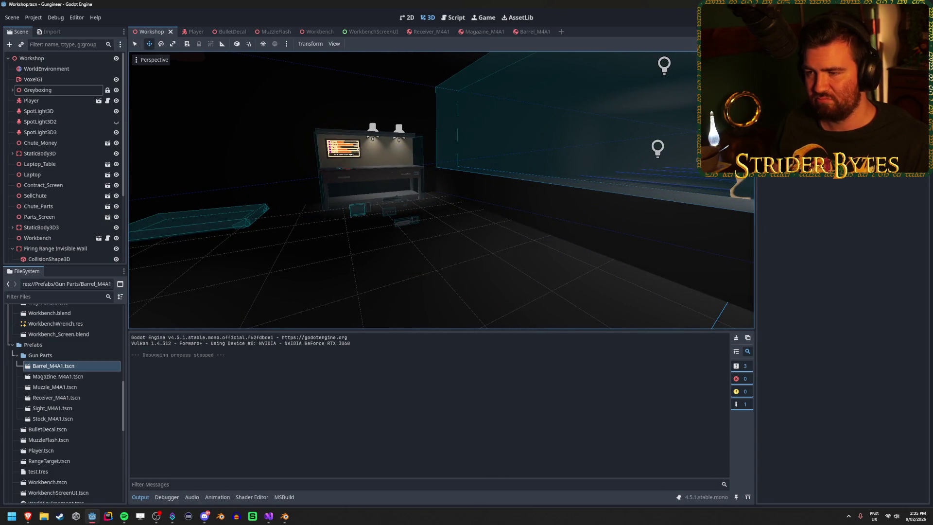
pyautogui.press('s')
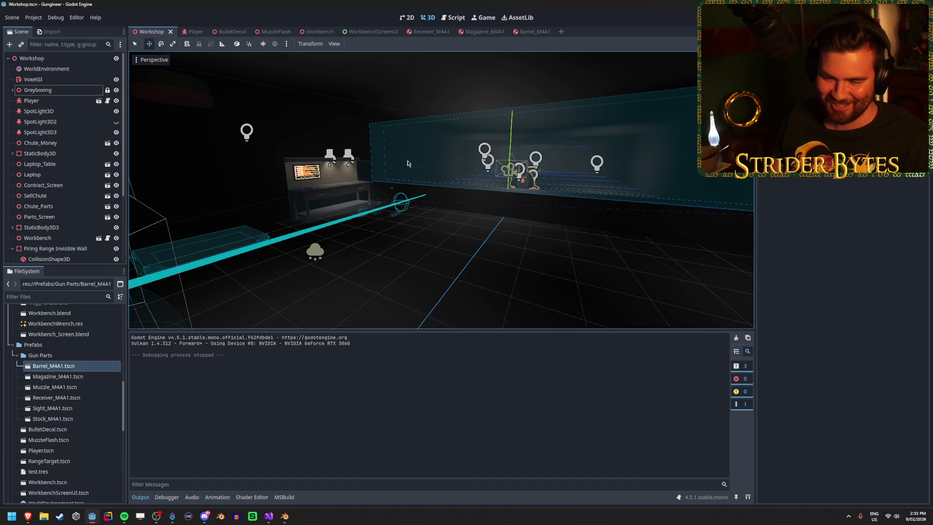
pyautogui.press('w')
pyautogui.press('d')
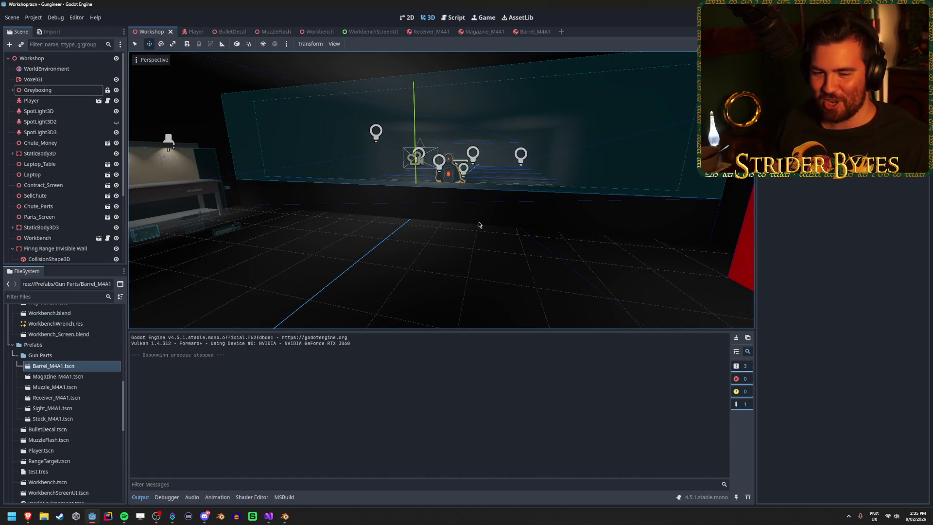
pyautogui.press('a')
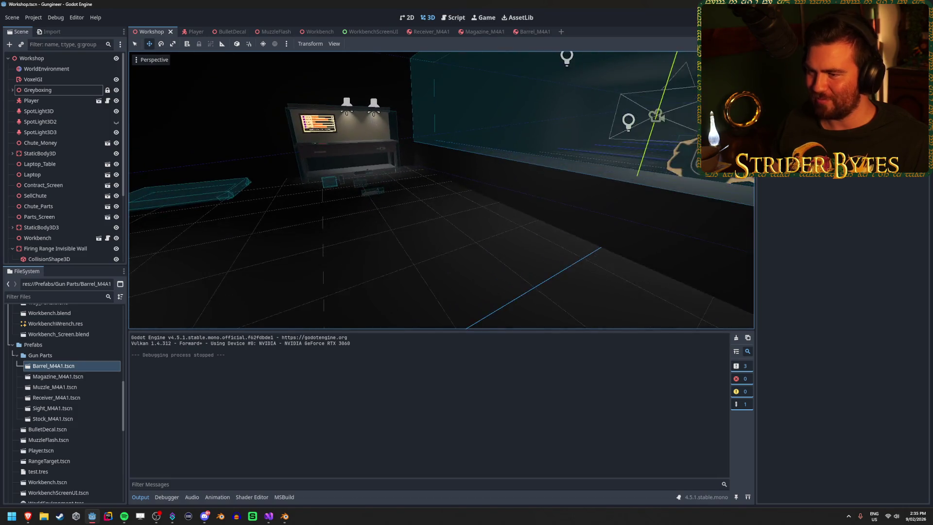
pyautogui.press('d')
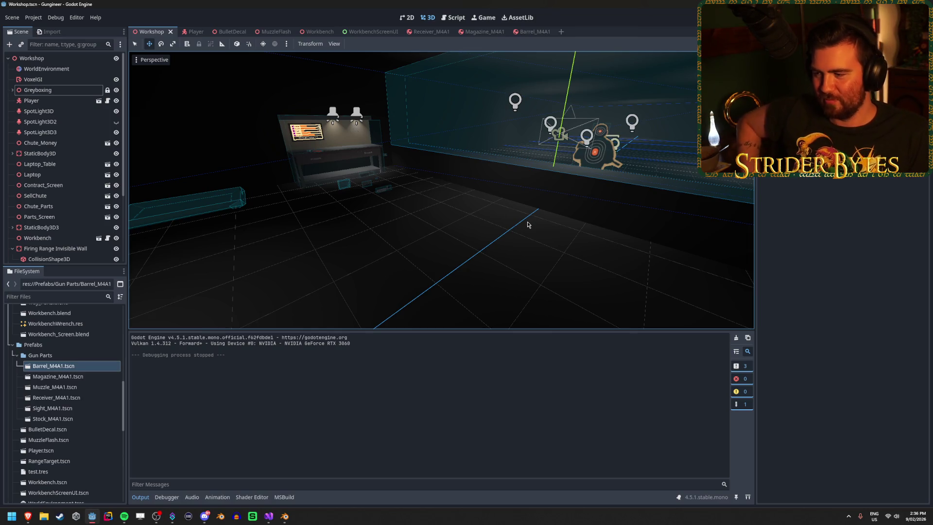
pyautogui.moveTo(528, 224); pyautogui.dragTo(464, 234)
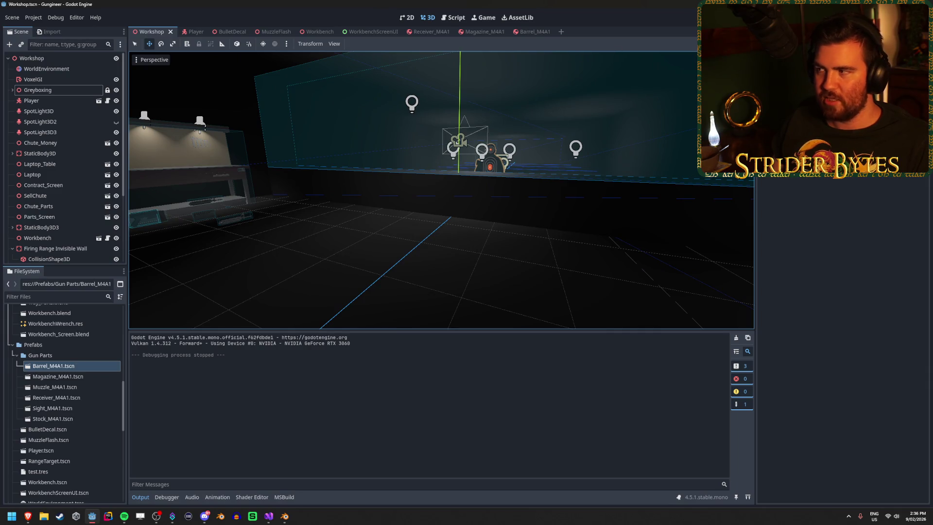
pyautogui.press('F5')
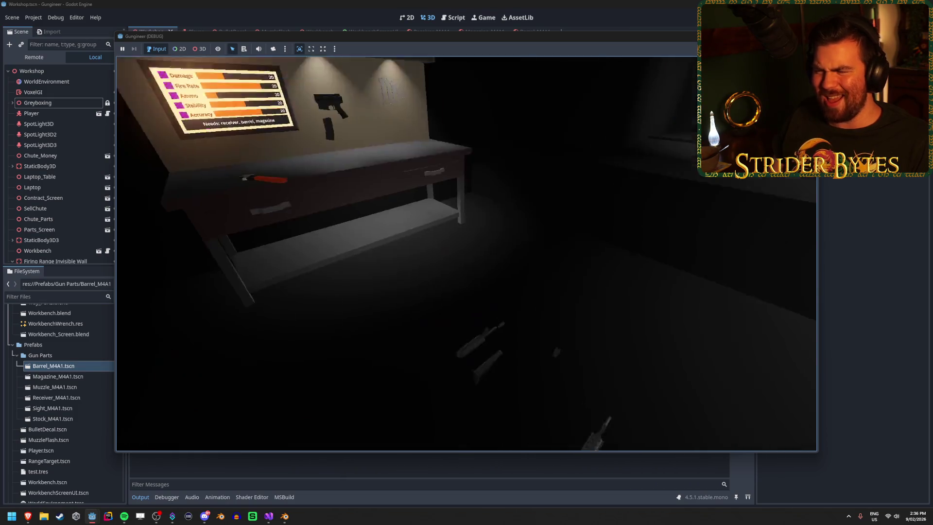
pyautogui.press('w')
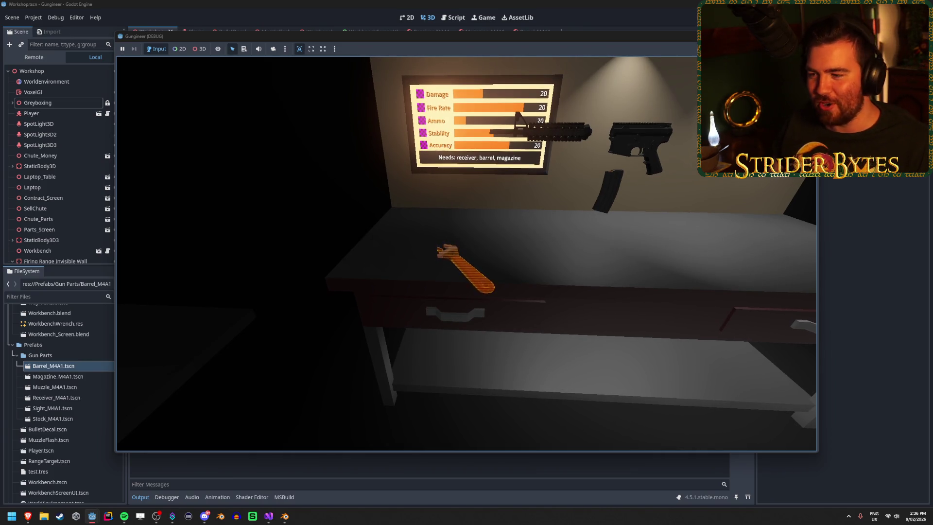
pyautogui.press('s')
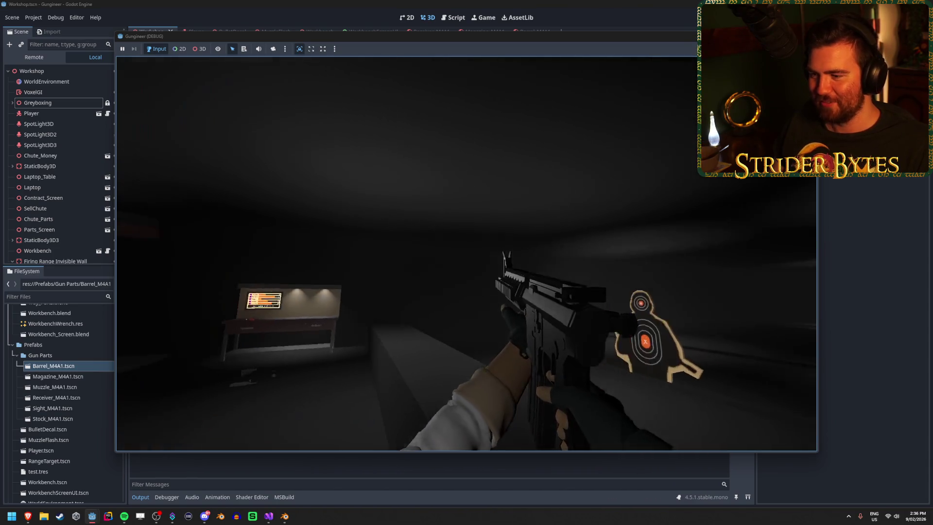
pyautogui.press('q')
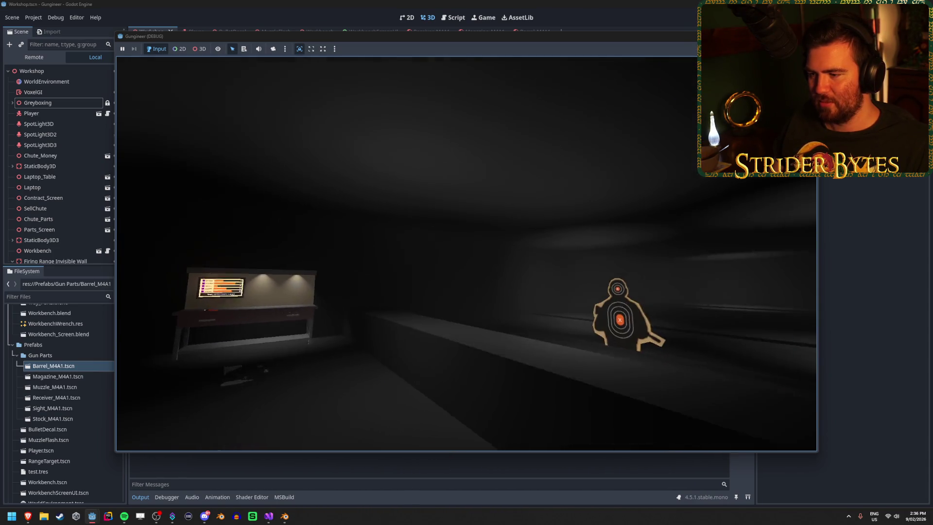
pyautogui.press('F8')
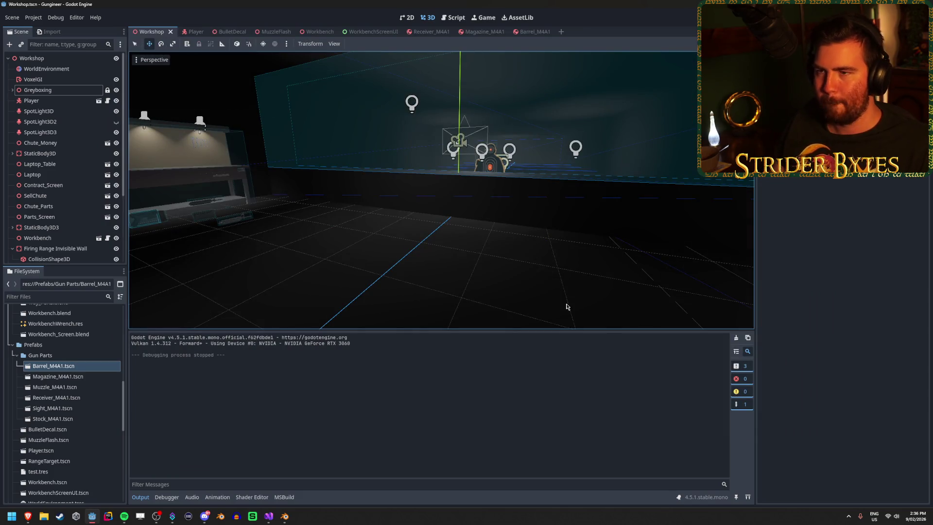
pyautogui.scroll(-4, 48, 190)
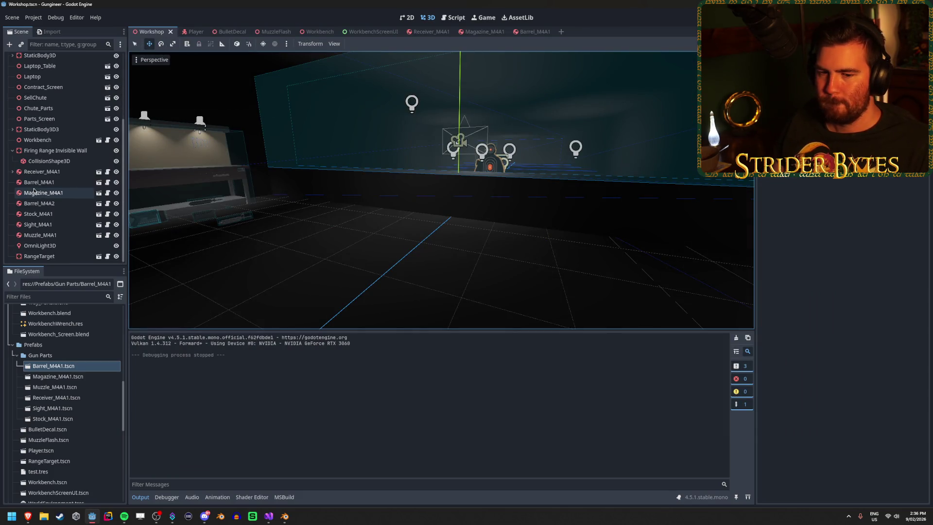
# Select Stock_M4A1 in the Scene dock, glance at the browser, then return to Godot.
pyautogui.click(46, 235)
pyautogui.press('Up')
pyautogui.press('Up')
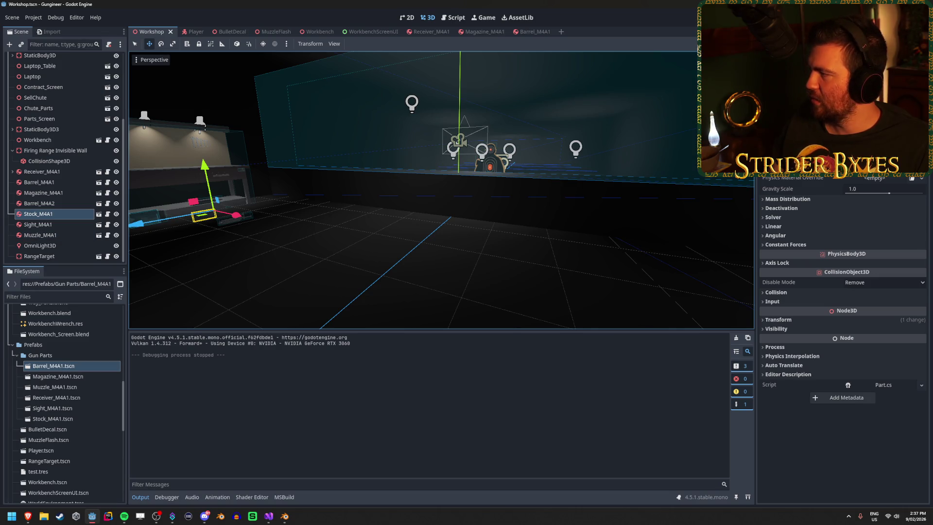
pyautogui.hotkey('alt', 'Tab')
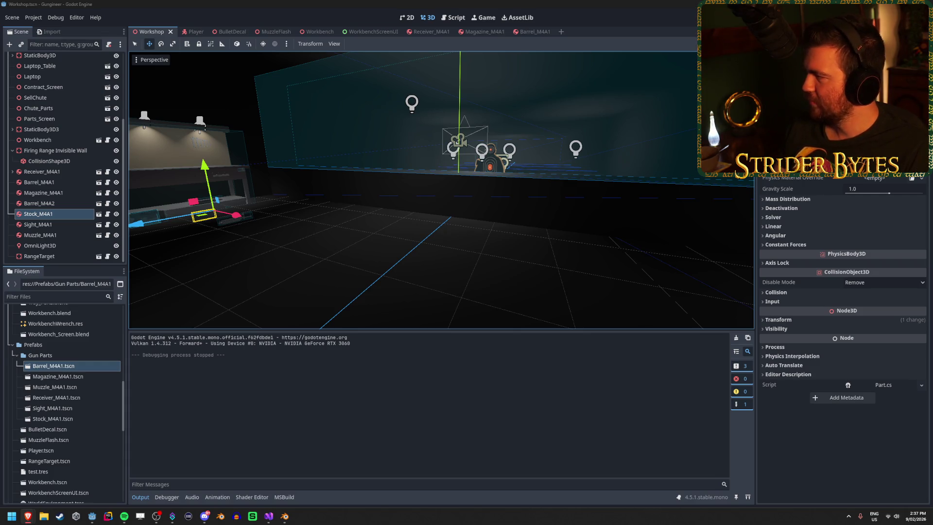
pyautogui.click(304, 3)
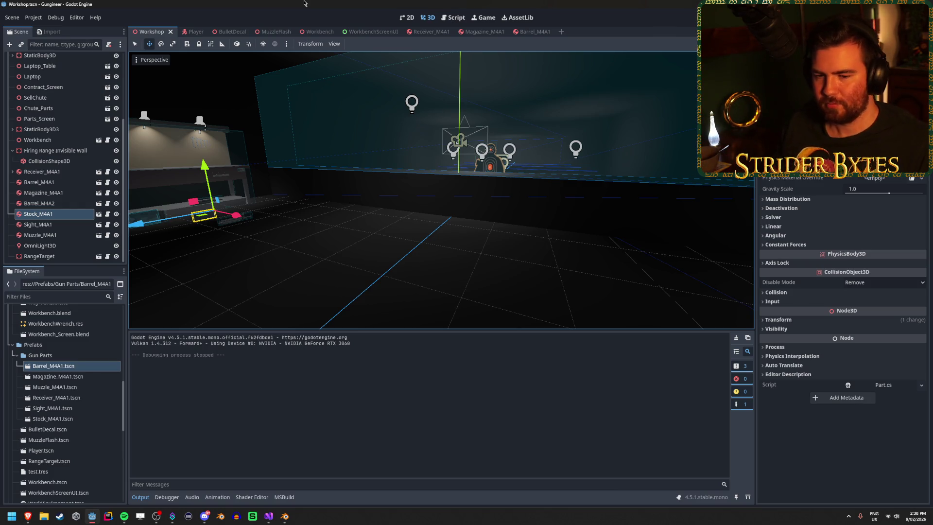
# Add layer 5 to Stock_M4A1's collision mask alongside layer 1, keeping layer 3.
pyautogui.moveTo(448, 199); pyautogui.dragTo(458, 193)
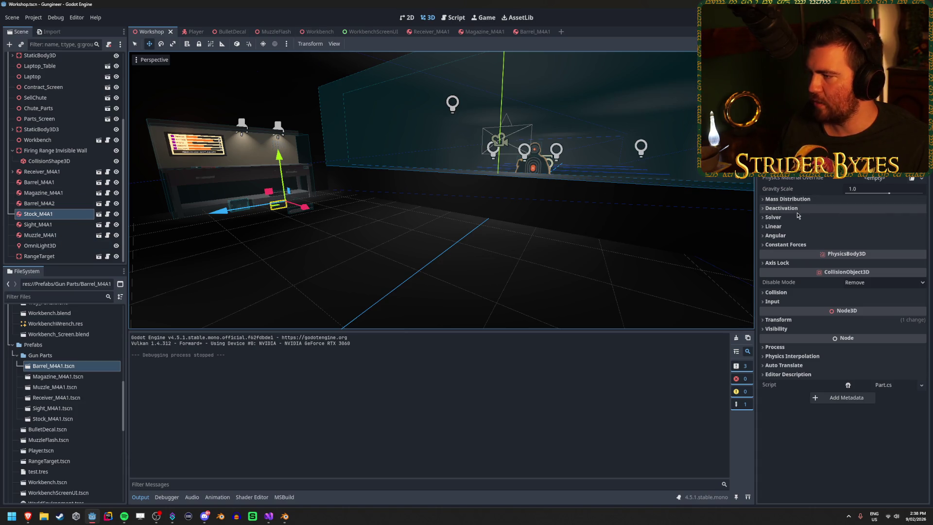
pyautogui.click(804, 292)
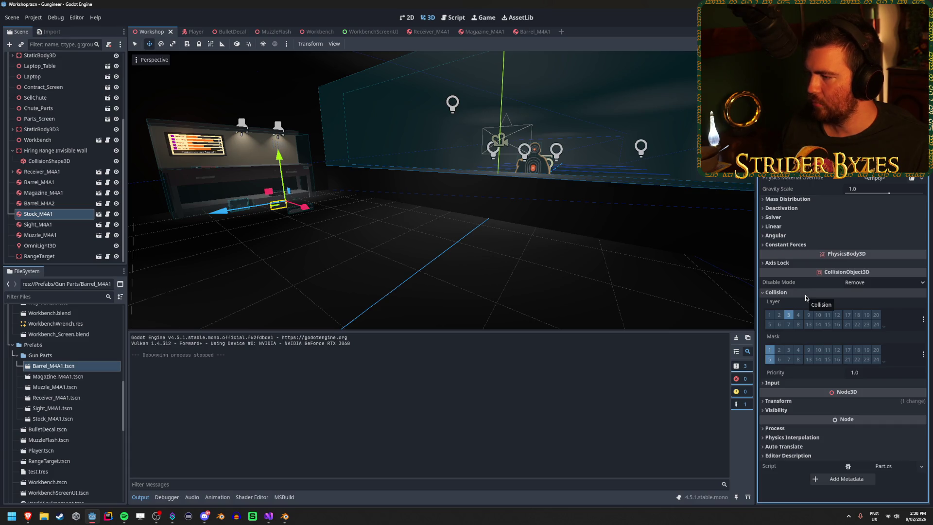
pyautogui.click(769, 360)
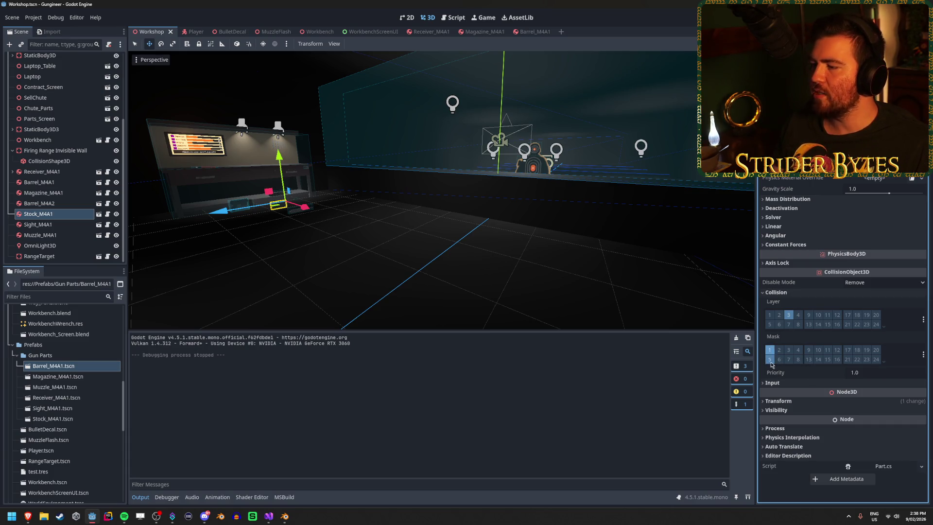
pyautogui.click(40, 225)
pyautogui.click(53, 214)
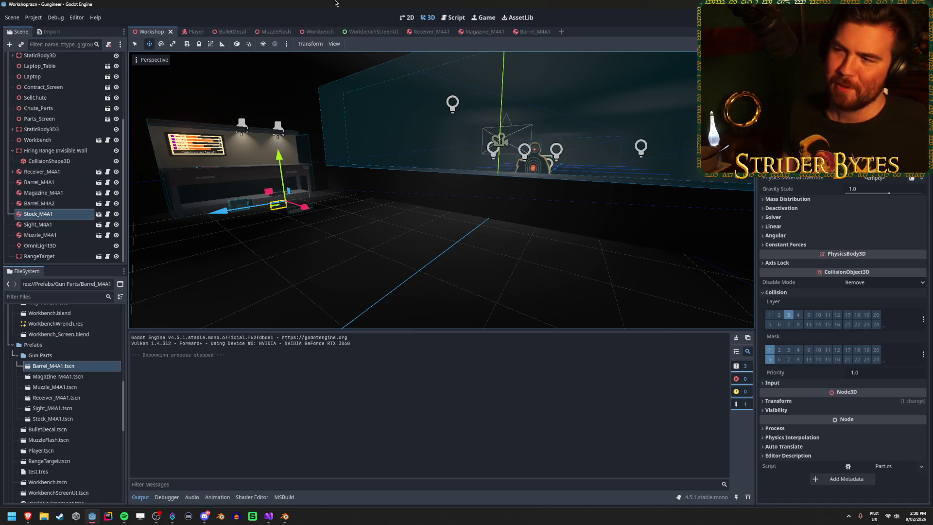
# Review the Part.cs and Workbench.cs code, saving Workbench.cs.
pyautogui.click(269, 516)
pyautogui.click(297, 179)
pyautogui.click(290, 187)
pyautogui.click(298, 194)
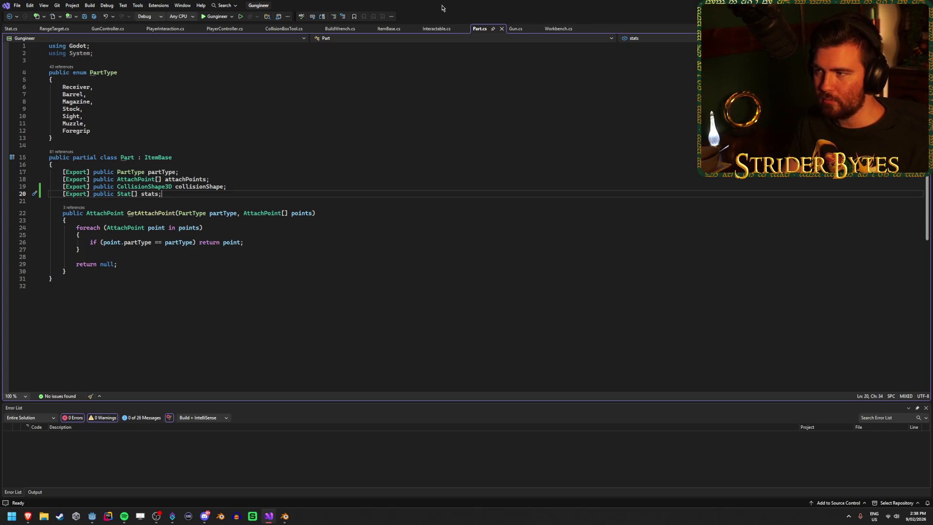
pyautogui.click(558, 29)
pyautogui.click(335, 289)
pyautogui.hotkey('ctrl', 's')
pyautogui.scroll(-2, 335, 290)
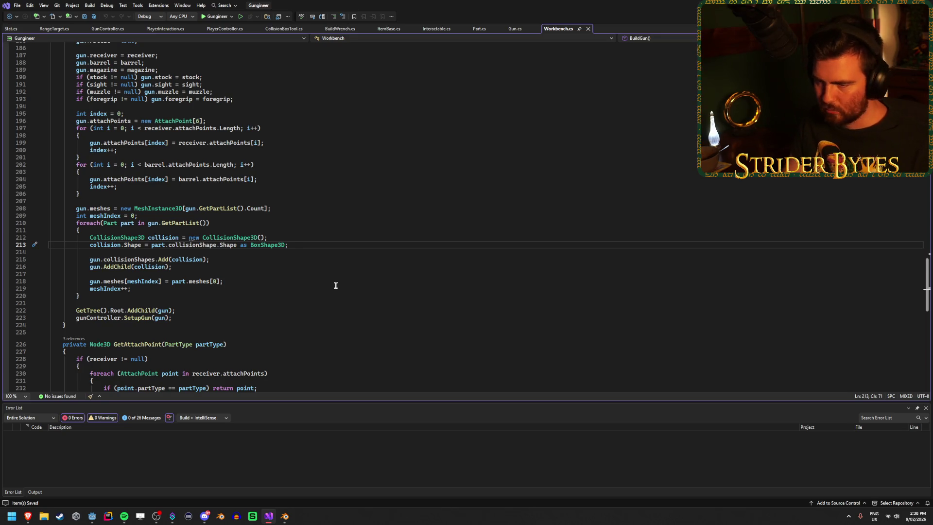
pyautogui.scroll(3, 335, 280)
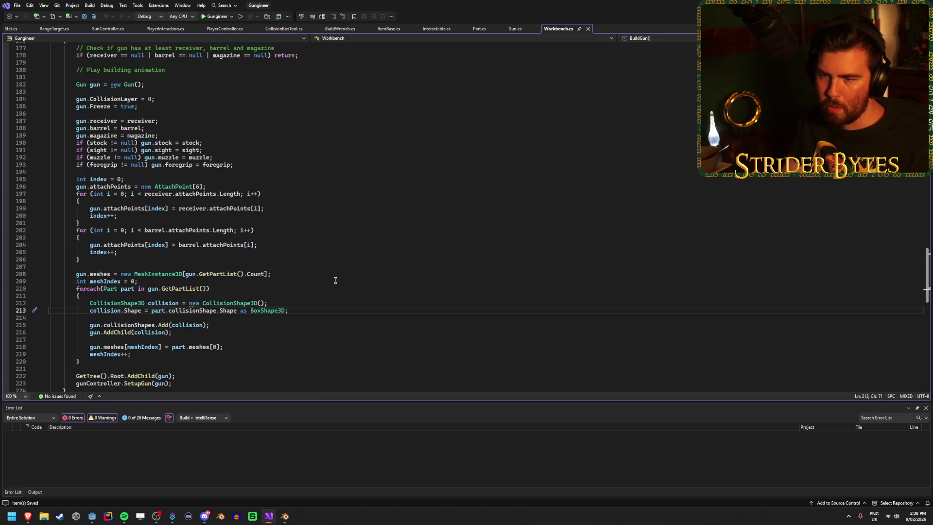
pyautogui.scroll(-1, 335, 280)
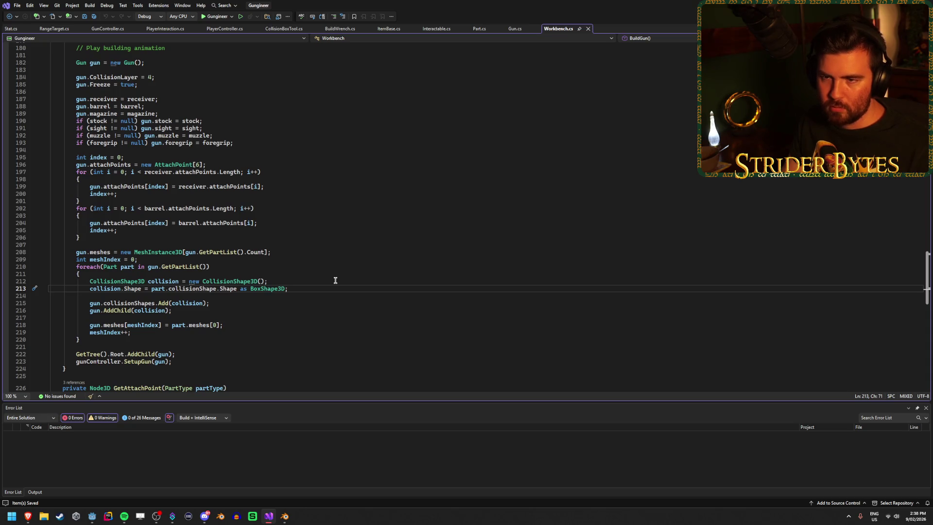
pyautogui.scroll(3, 335, 280)
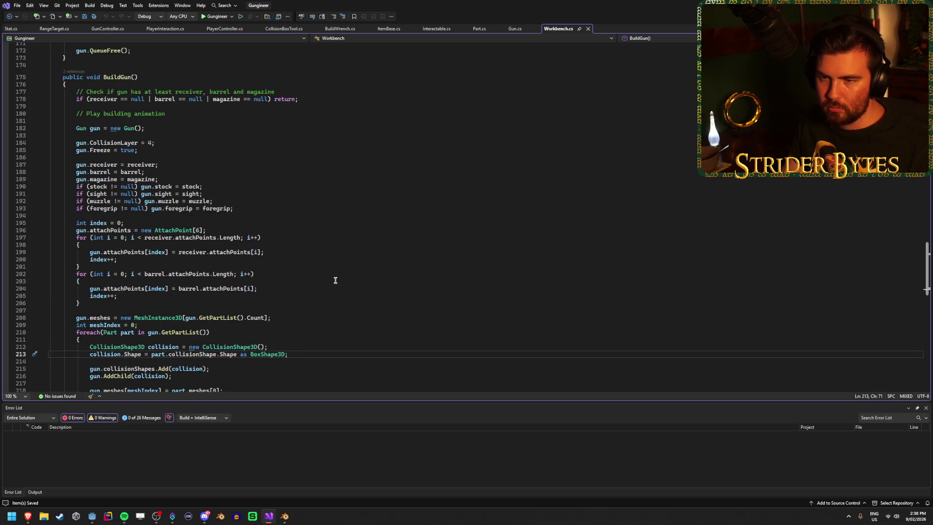
pyautogui.scroll(-4, 335, 280)
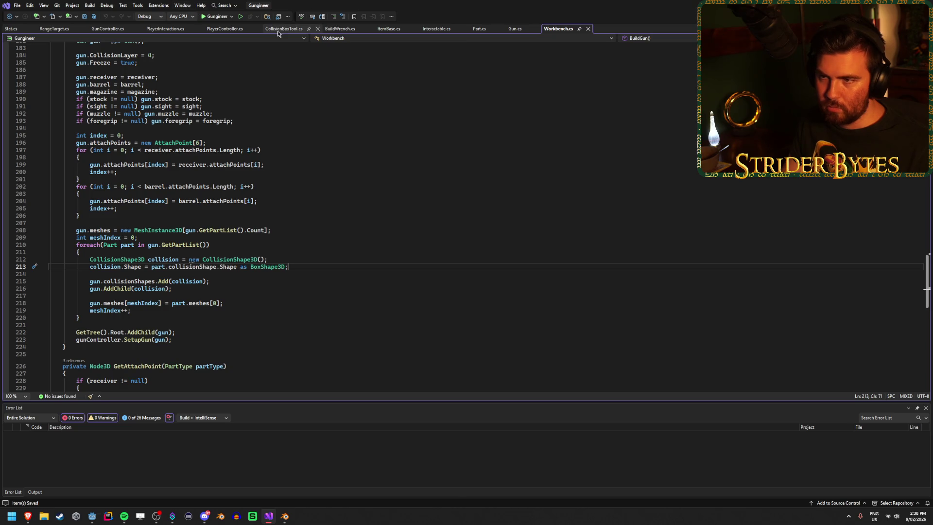
# In GunController.cs SetupGun, start a part.CollisionMask line below part.CollisionLayer = 2.
pyautogui.click(105, 30)
pyautogui.scroll(-15, 210, 323)
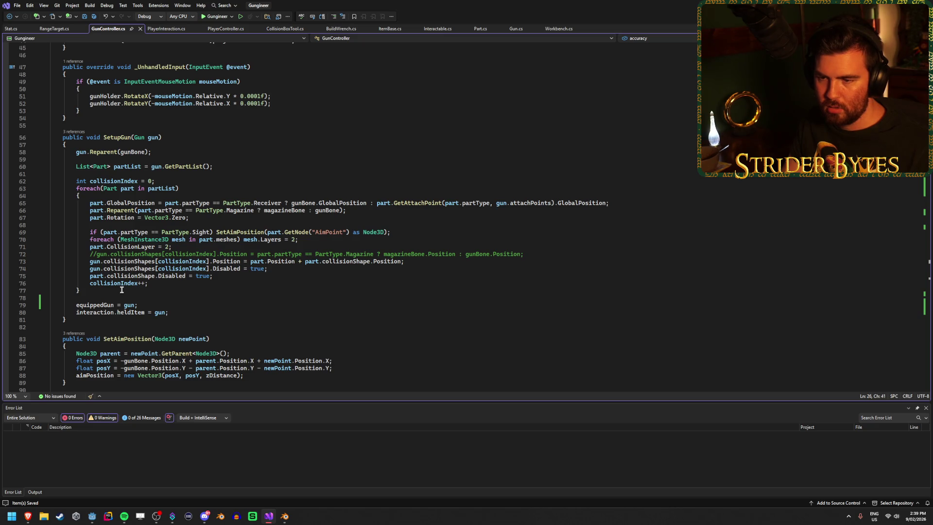
pyautogui.click(260, 269)
pyautogui.click(197, 246)
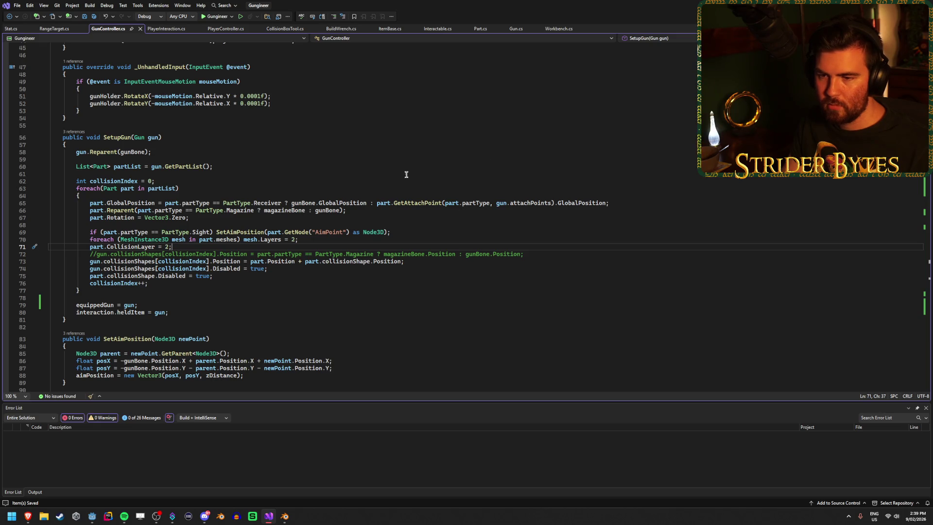
pyautogui.press('Return')
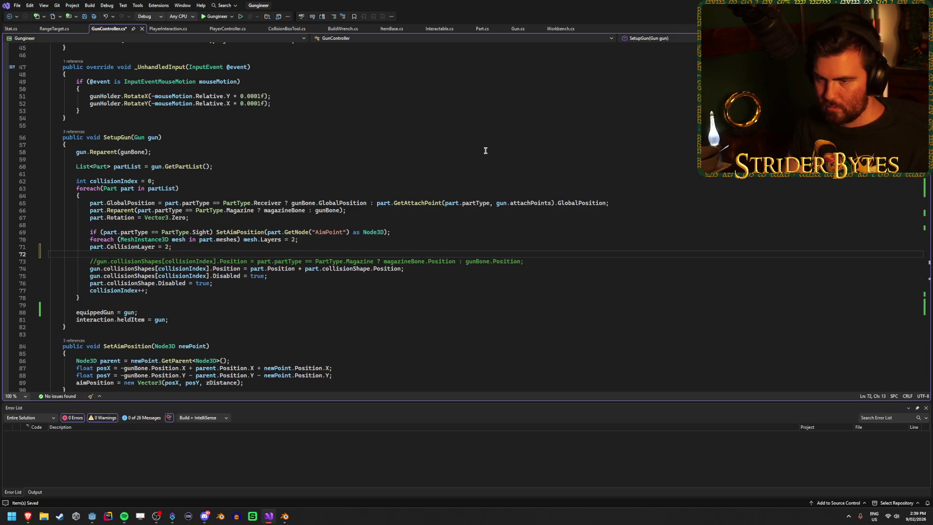
pyautogui.write('part.')
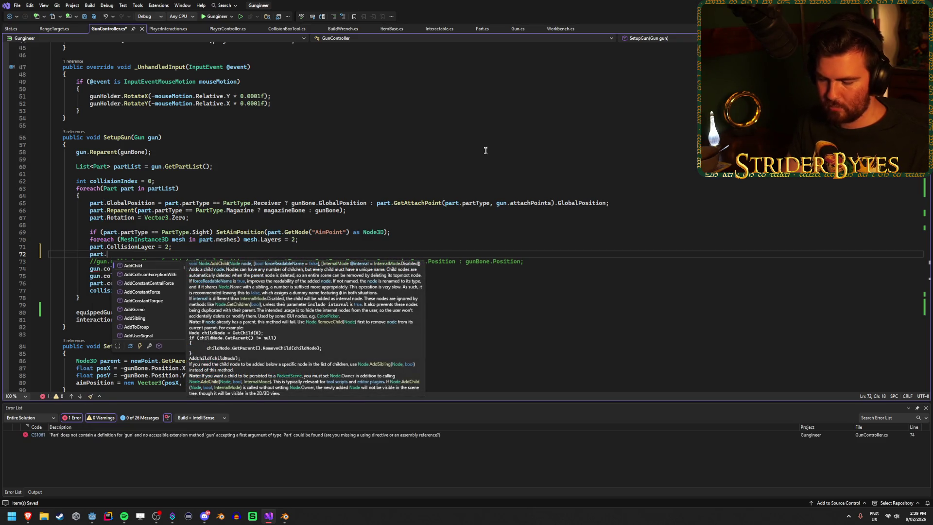
pyautogui.write('CollisionMask =')
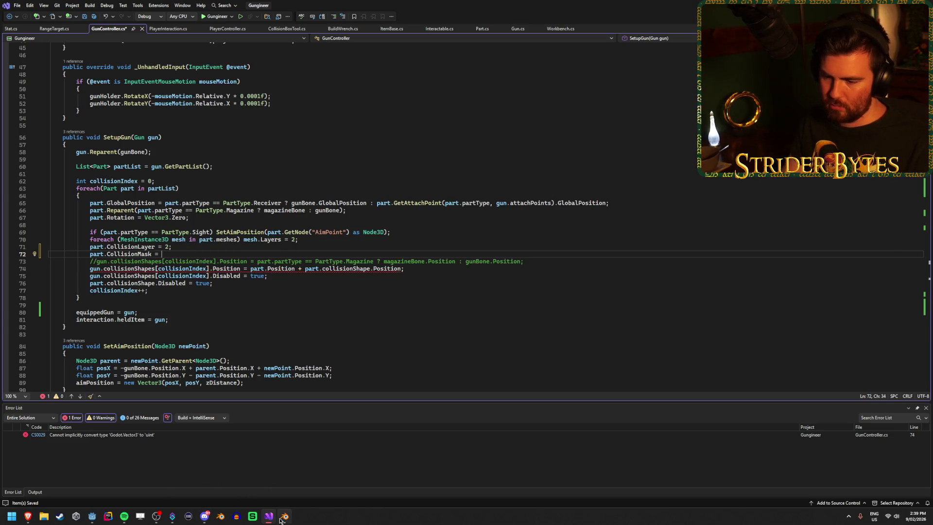
# Enable collision mask layer 5 on the part in Godot's Inspector.
pyautogui.moveTo(28, 522)
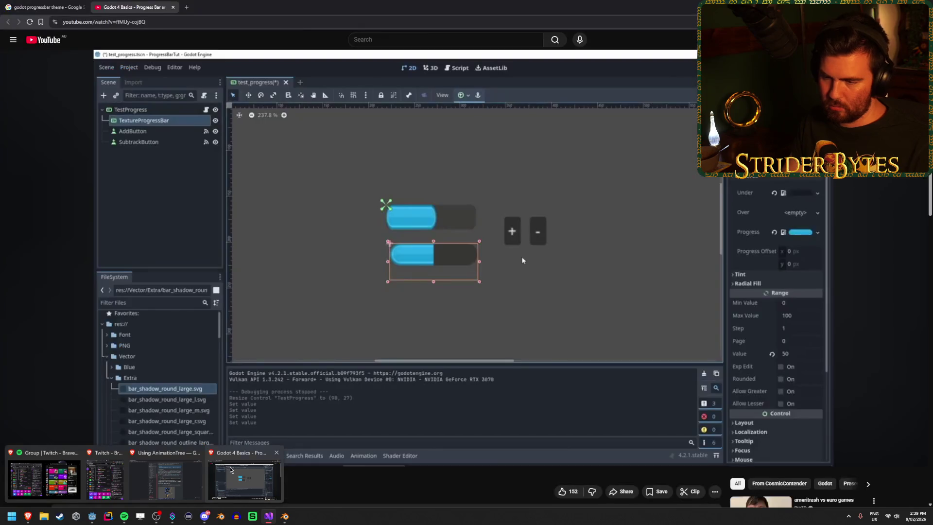
pyautogui.moveTo(167, 476)
pyautogui.click(91, 516)
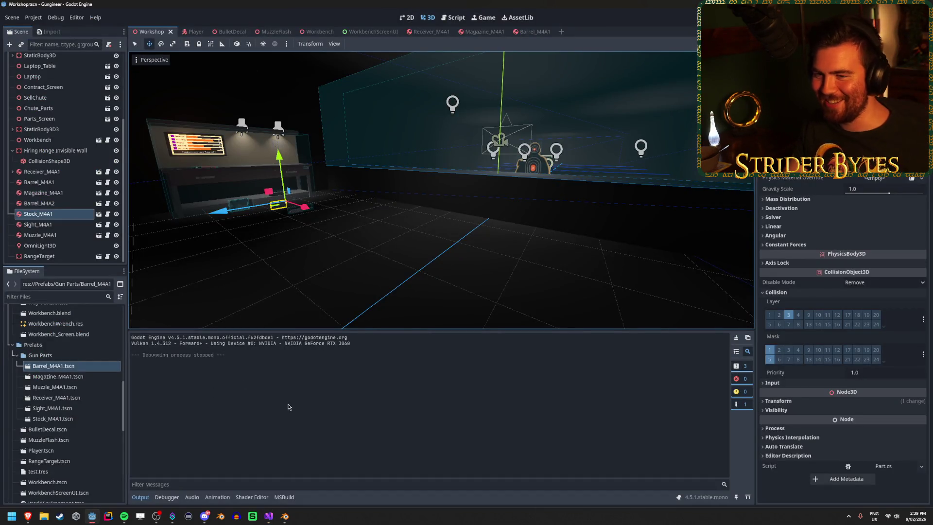
pyautogui.click(769, 360)
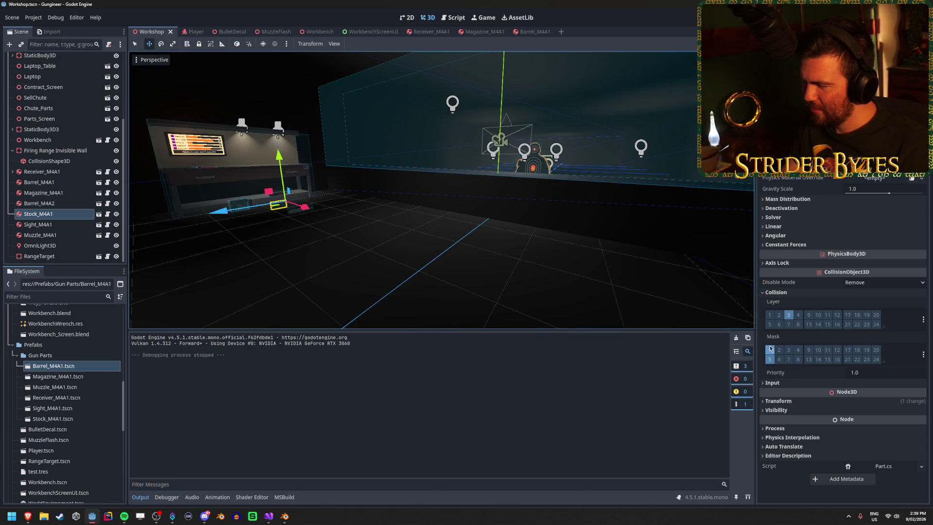
# Finish the line as part.CollisionMask = 17 in GunController.cs, save, and return to Godot.
pyautogui.click(269, 516)
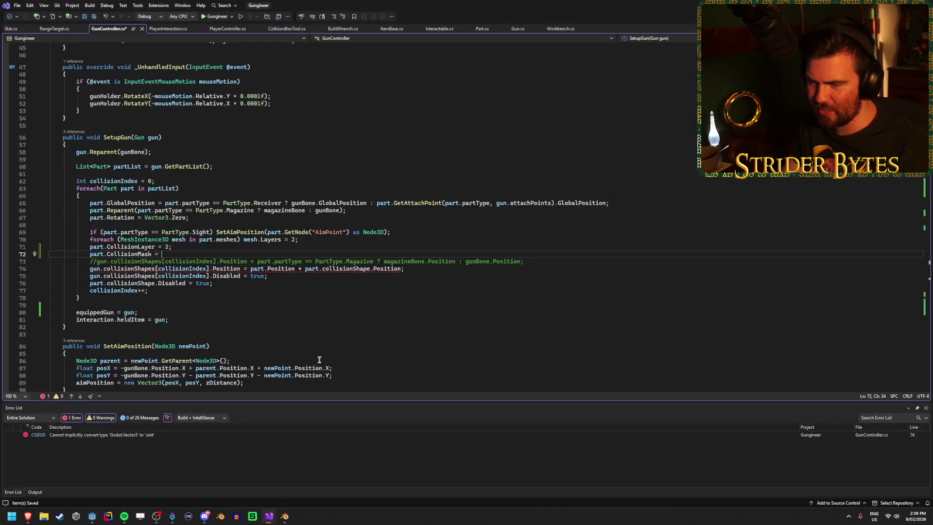
pyautogui.write('17;')
pyautogui.hotkey('ctrl', 's')
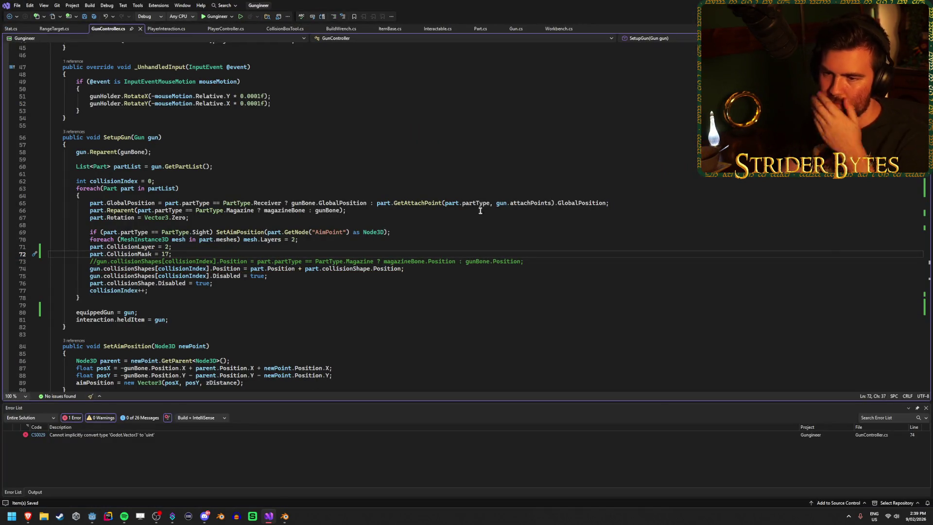
pyautogui.hotkey('alt', 'Tab')
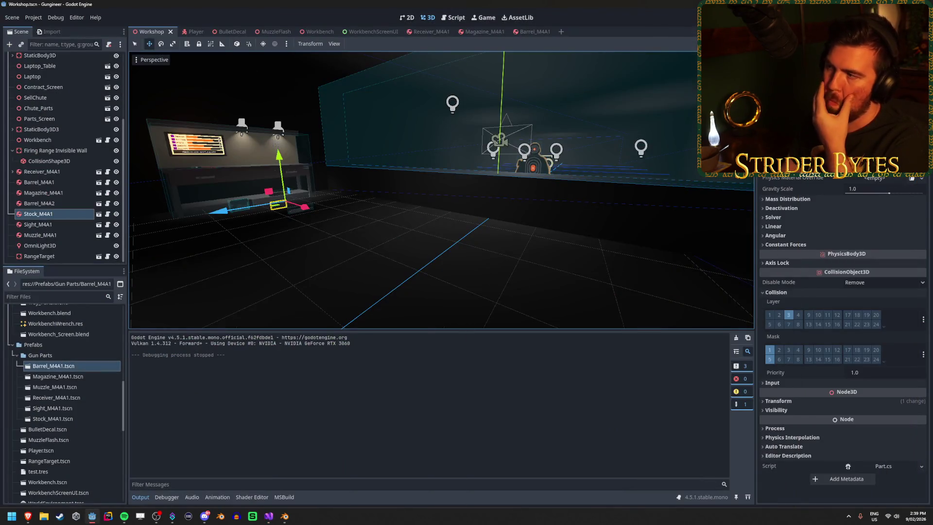
pyautogui.press('F5')
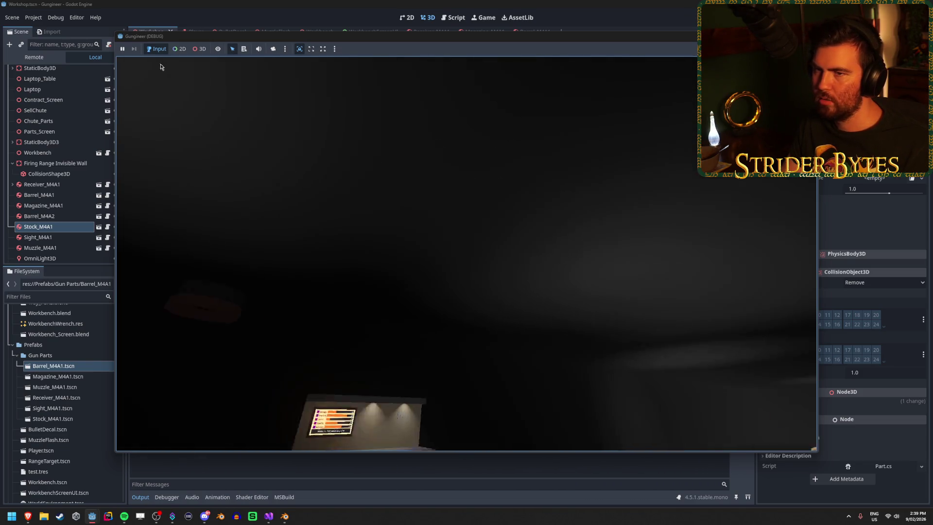
pyautogui.click(34, 56)
pyautogui.click(12, 82)
pyautogui.scroll(-5, 59, 136)
pyautogui.click(69, 257)
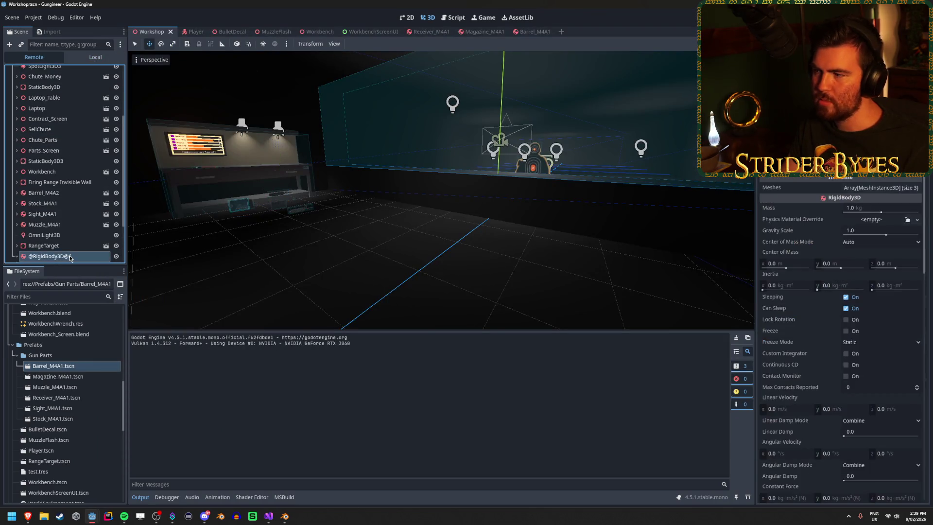
# Inspect the gun body's collision shapes and its layer and mask, then stop the game.
pyautogui.click(16, 256)
pyautogui.click(64, 205)
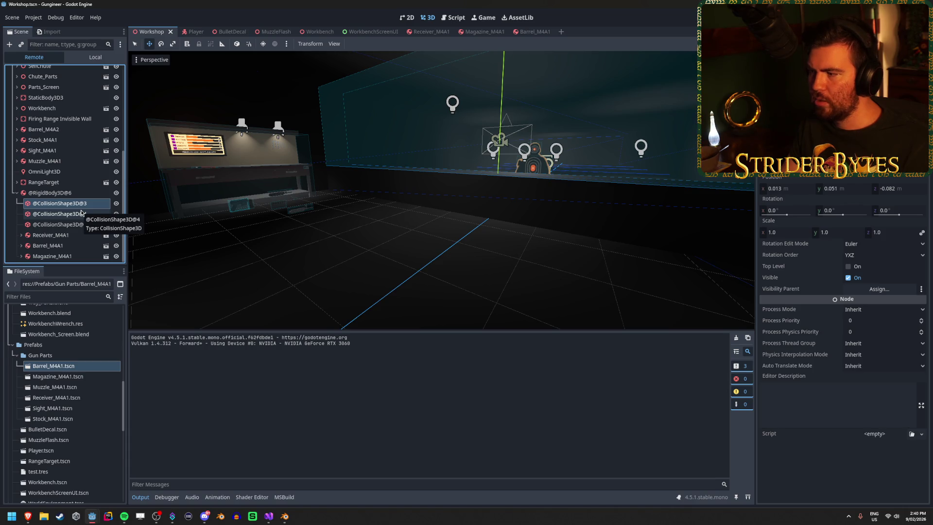
pyautogui.click(55, 194)
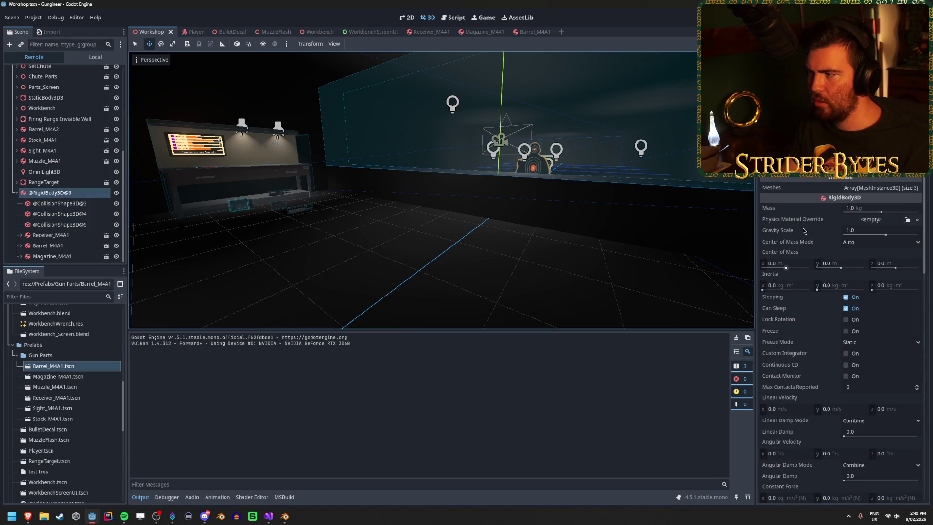
pyautogui.scroll(-5, 816, 194)
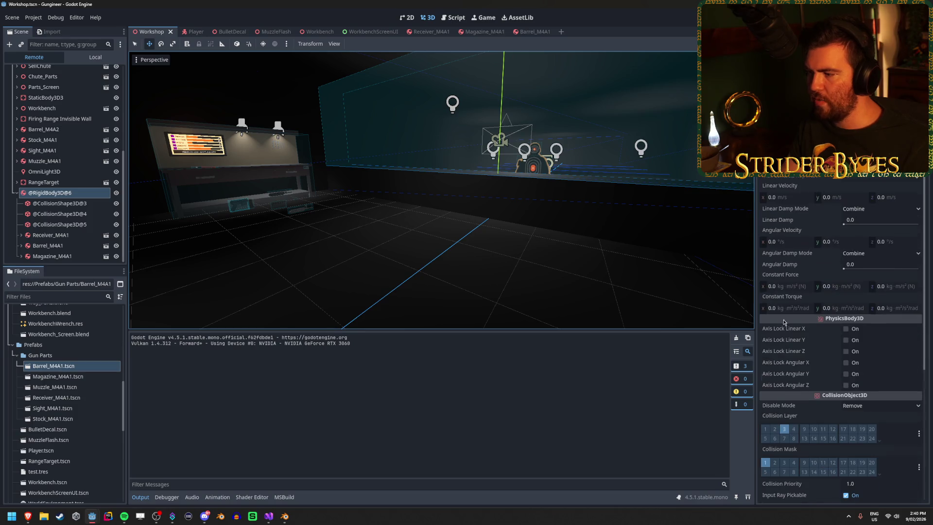
pyautogui.scroll(-2, 784, 321)
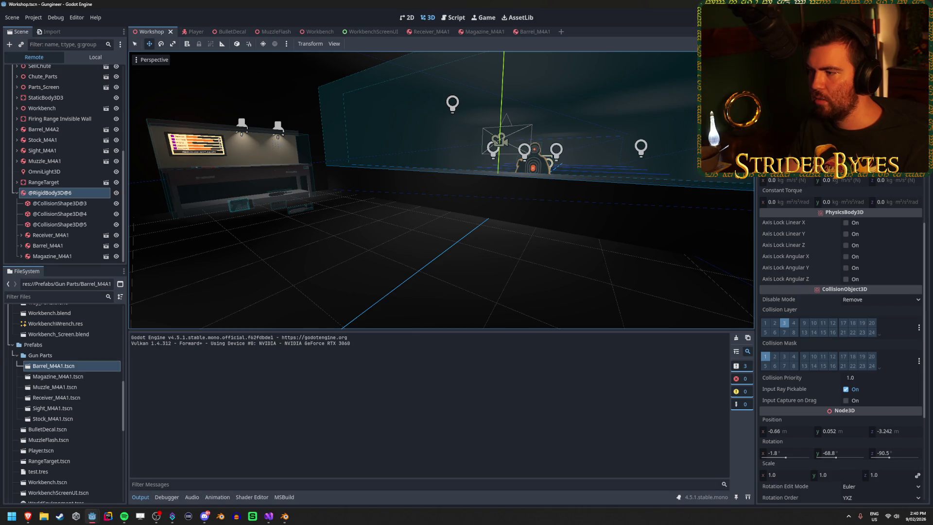
pyautogui.press('F8')
pyautogui.click(268, 516)
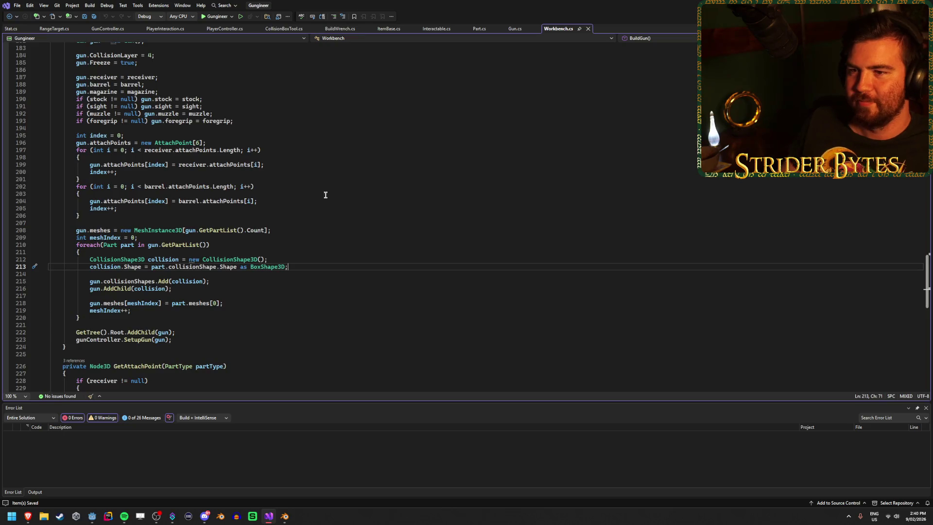
# Add gun.CollisionMask = 17; after gun.CollisionLayer = 4 in BuildGun and save Workbench.cs.
pyautogui.scroll(2, 324, 186)
pyautogui.scroll(1, 322, 215)
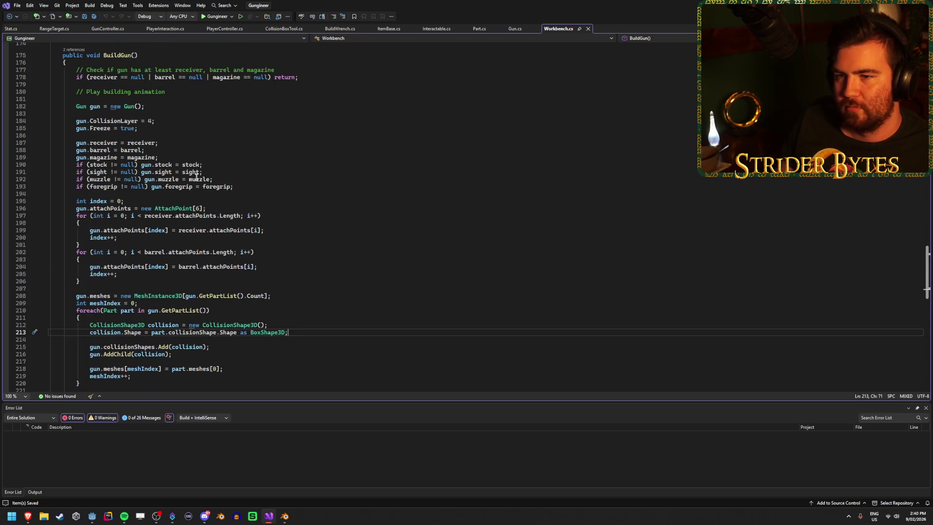
pyautogui.click(183, 122)
pyautogui.press('Return')
pyautogui.write('gun.Coll')
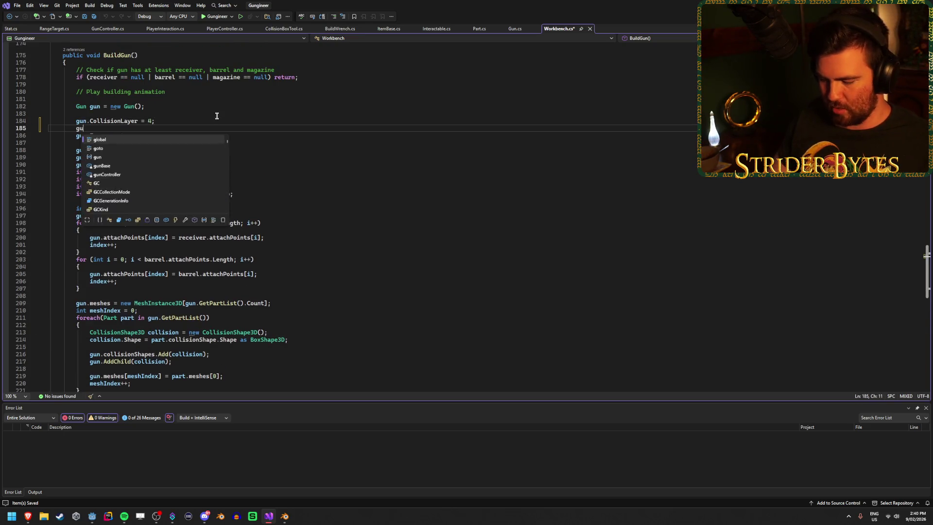
pyautogui.press('Down')
pyautogui.press('Down')
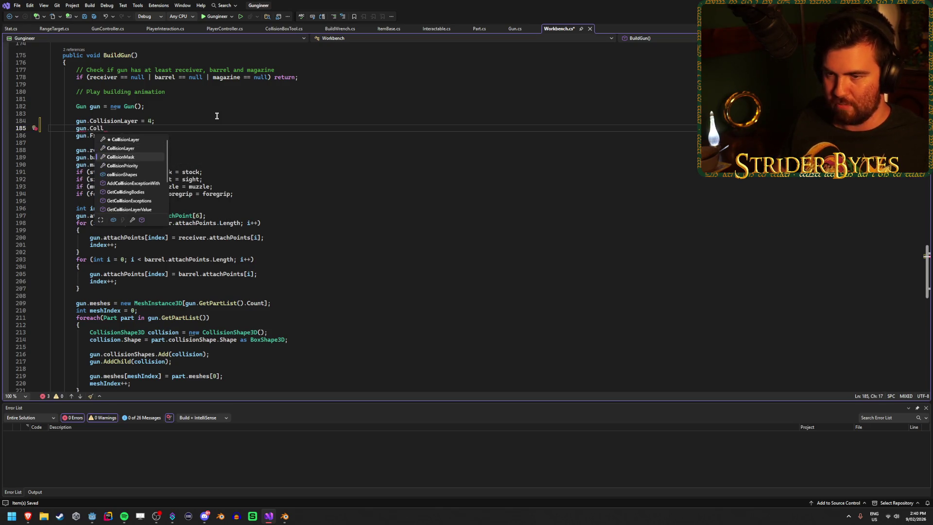
pyautogui.press('Tab')
pyautogui.write('= 17;')
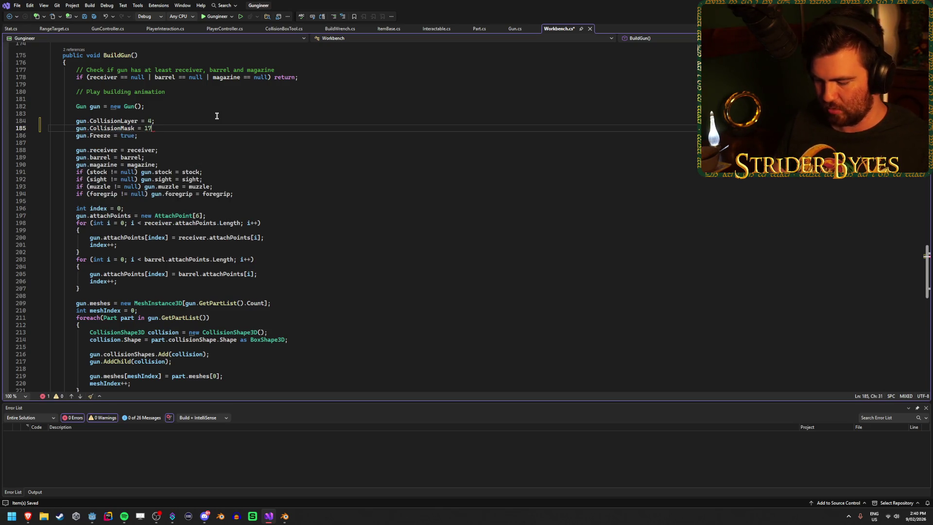
pyautogui.hotkey('ctrl', 's')
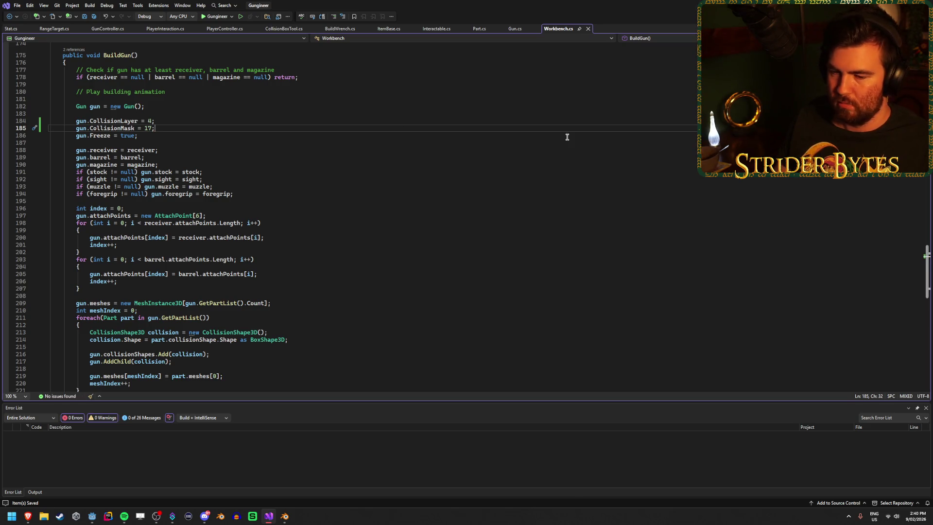
pyautogui.hotkey('alt', 'Tab')
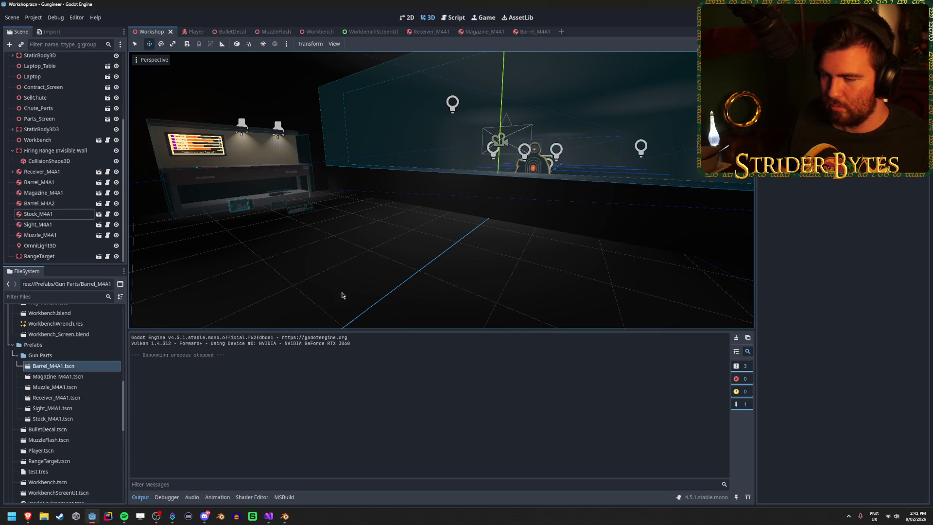
# Launch the game and walk up to the workbench.
pyautogui.press('F5')
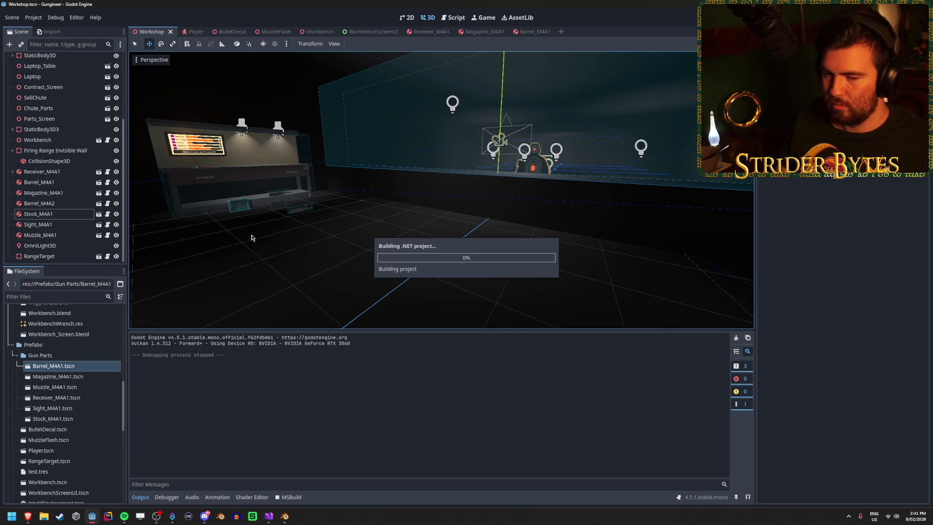
pyautogui.press('w')
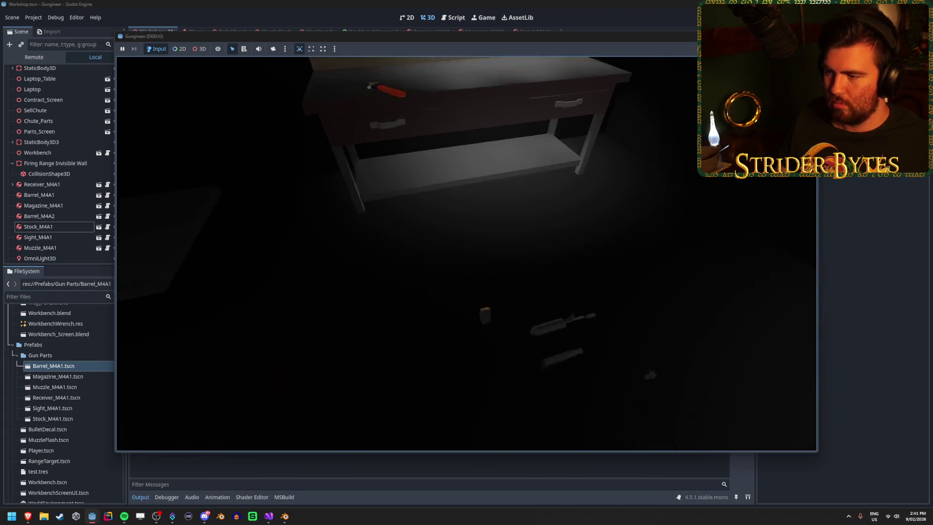
pyautogui.press('s')
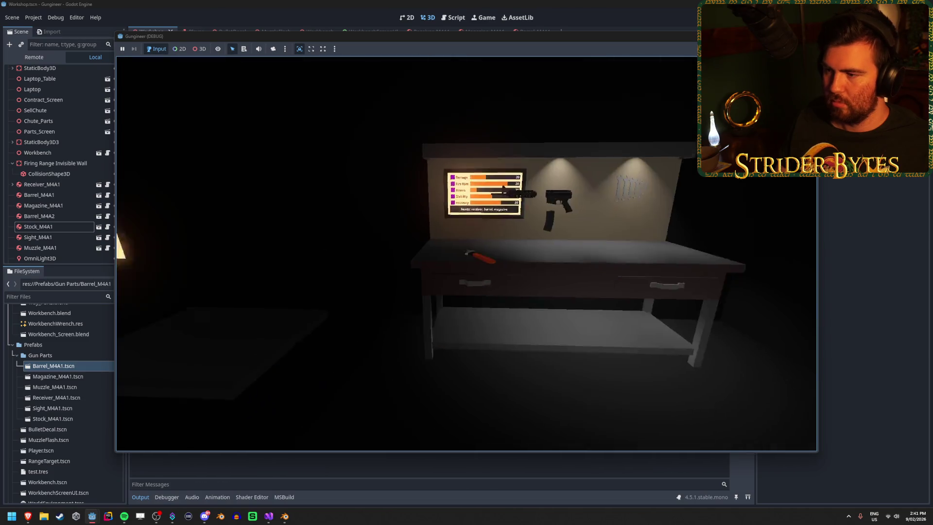
# Repeatedly pick up and drop the built rifle, then stop the running game.
pyautogui.press('e')
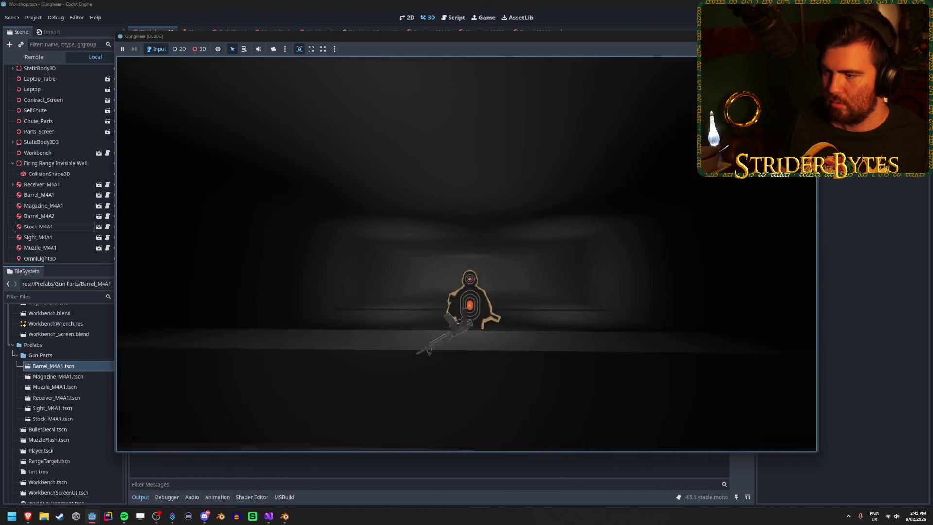
pyautogui.press('e')
pyautogui.press('e')
pyautogui.press('e')
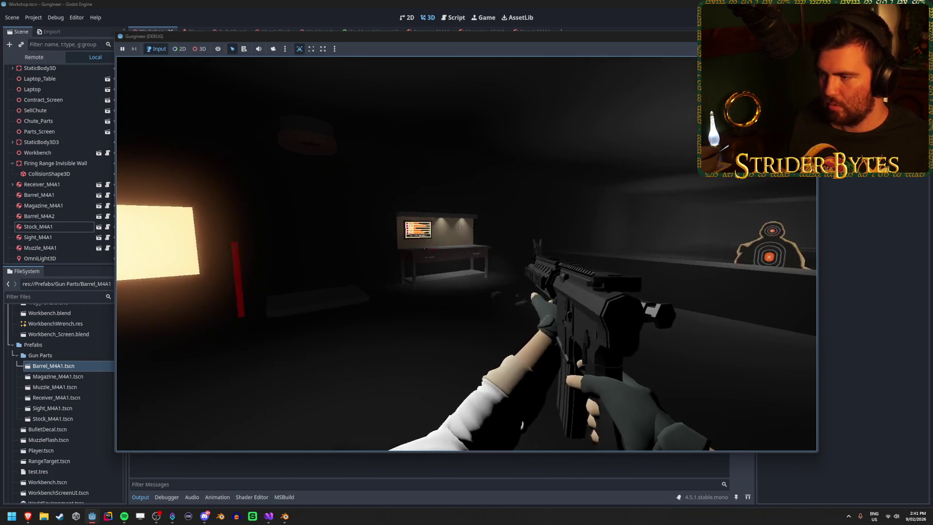
pyautogui.press('e')
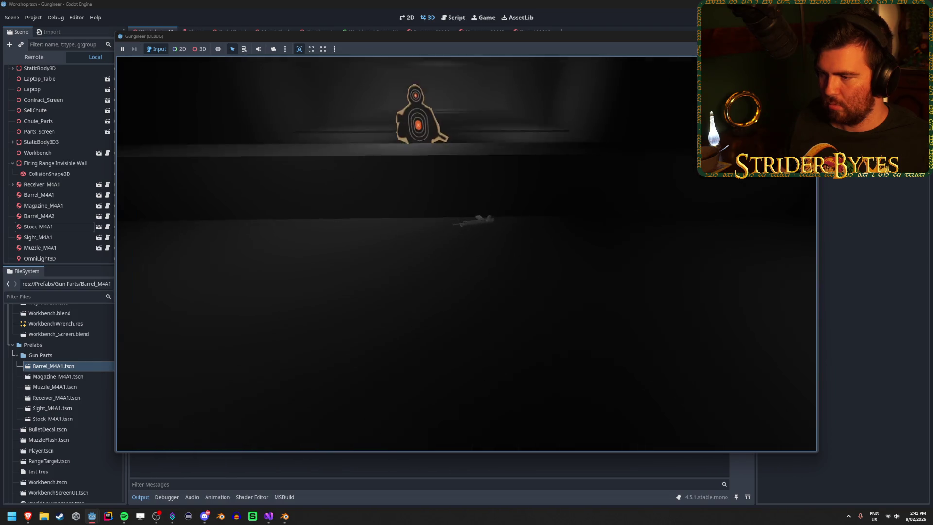
pyautogui.press('e')
pyautogui.press('e')
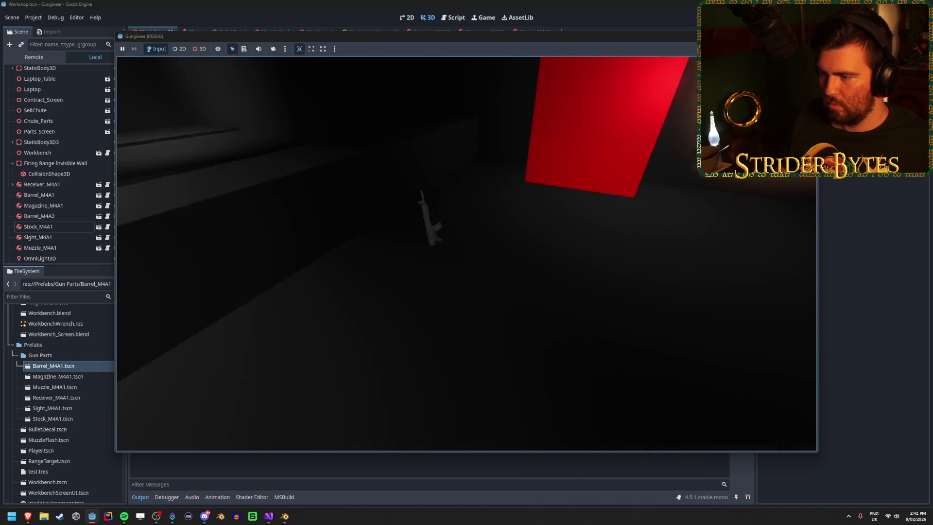
pyautogui.press('e')
pyautogui.press('e')
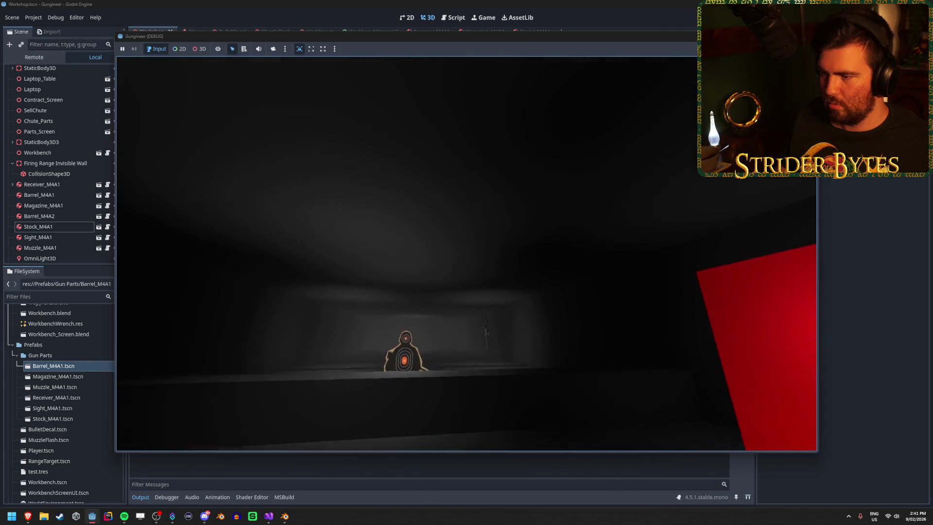
pyautogui.press('e')
pyautogui.press('e')
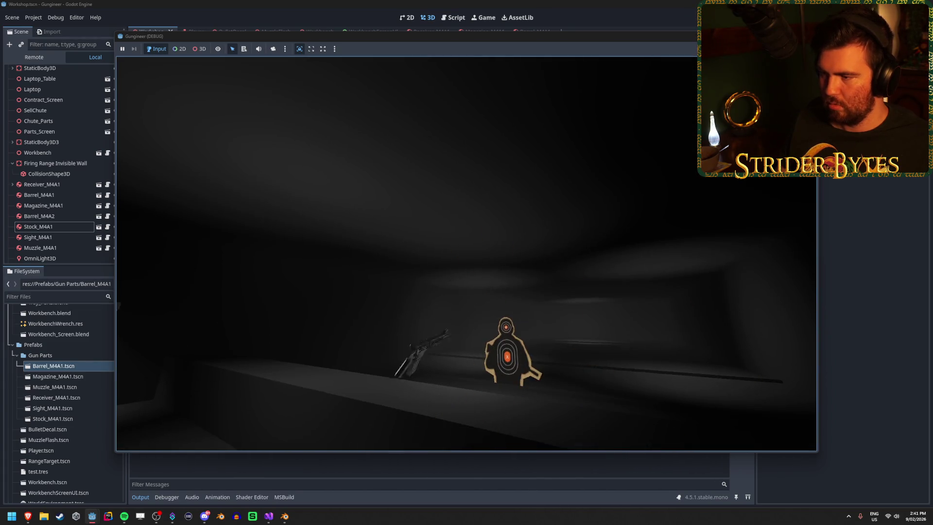
pyautogui.press('e')
pyautogui.press('e')
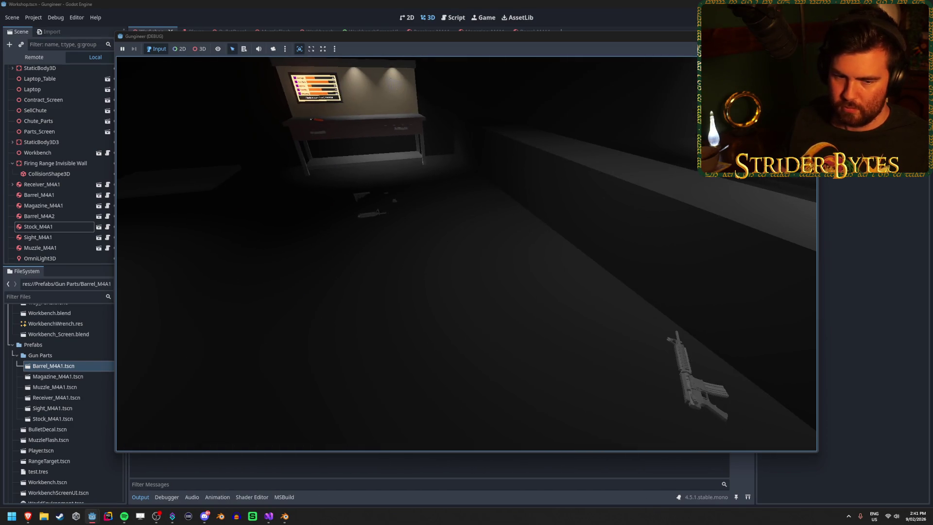
pyautogui.press('F8')
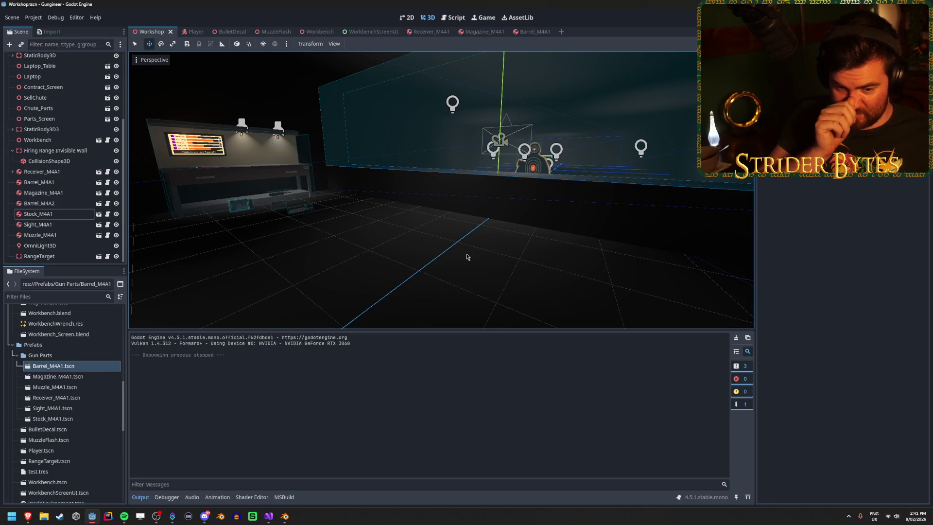
pyautogui.moveTo(513, 276)
pyautogui.mouseDown()
pyautogui.moveTo(510, 210)
pyautogui.moveTo(508, 223)
pyautogui.moveTo(440, 223)
pyautogui.moveTo(466, 218)
pyautogui.mouseUp()
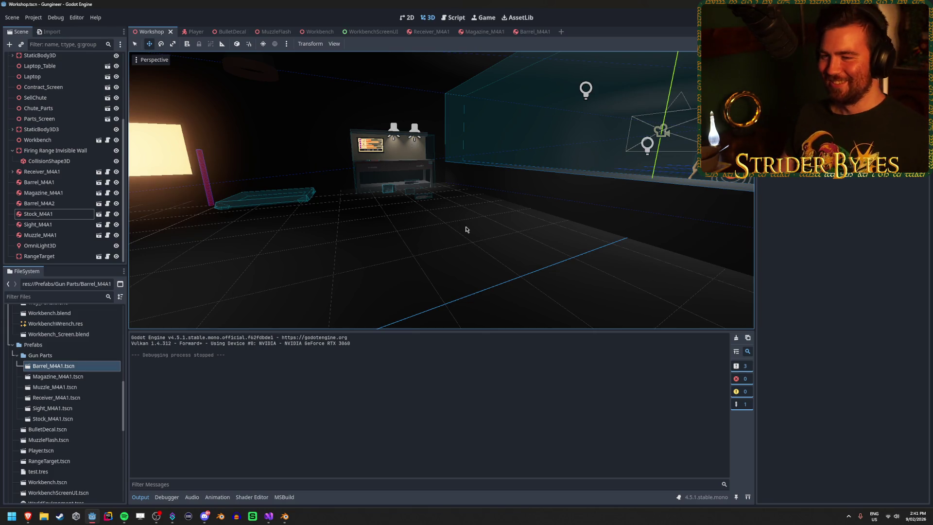
pyautogui.moveTo(470, 222)
pyautogui.mouseDown()
pyautogui.moveTo(209, 221)
pyautogui.moveTo(383, 221)
pyautogui.moveTo(357, 221)
pyautogui.mouseUp()
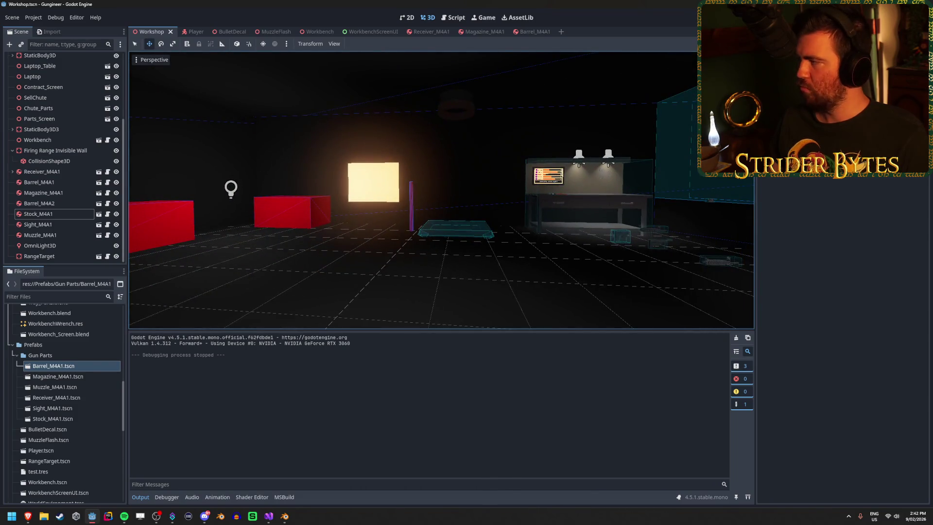
pyautogui.hotkey('alt', 'Tab')
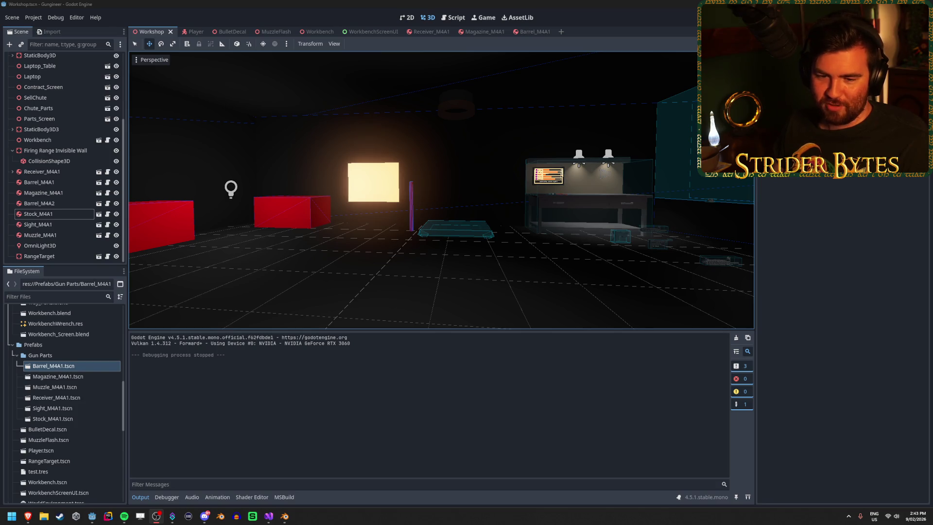
# Freelook the viewport from the ceiling light toward the targets and red wall.
pyautogui.click(242, 4)
pyautogui.moveTo(350, 196); pyautogui.dragTo(350, 196)
pyautogui.moveTo(409, 174); pyautogui.dragTo(694, 197)
pyautogui.moveTo(516, 64); pyautogui.dragTo(409, 302)
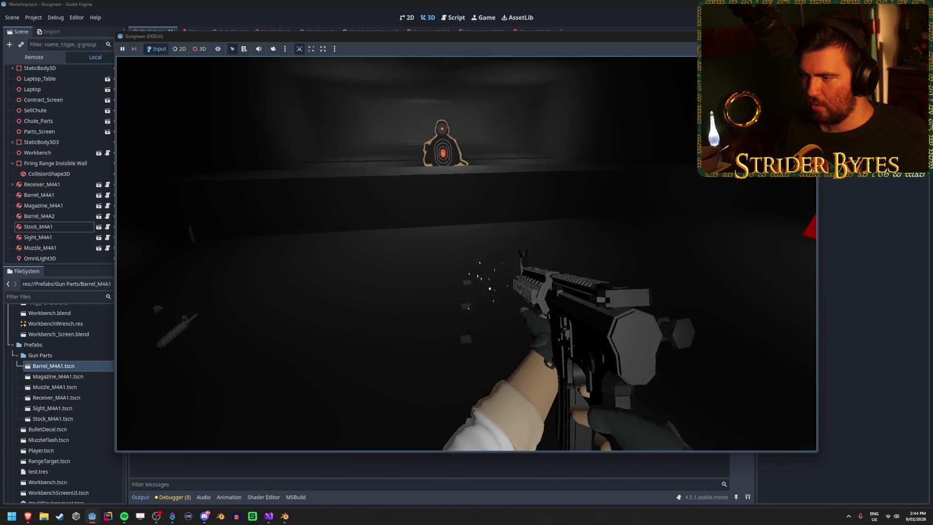
# Spray rifle fire across the floor to leave bullet decals, then stop the game.
pyautogui.click(466, 253)
pyautogui.moveTo(466, 253); pyautogui.dragTo(466, 253)
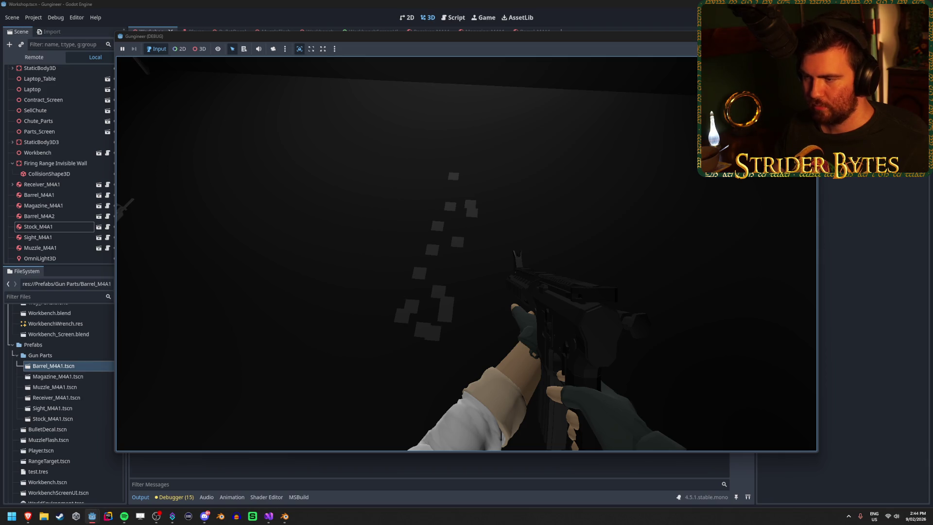
pyautogui.press('F8')
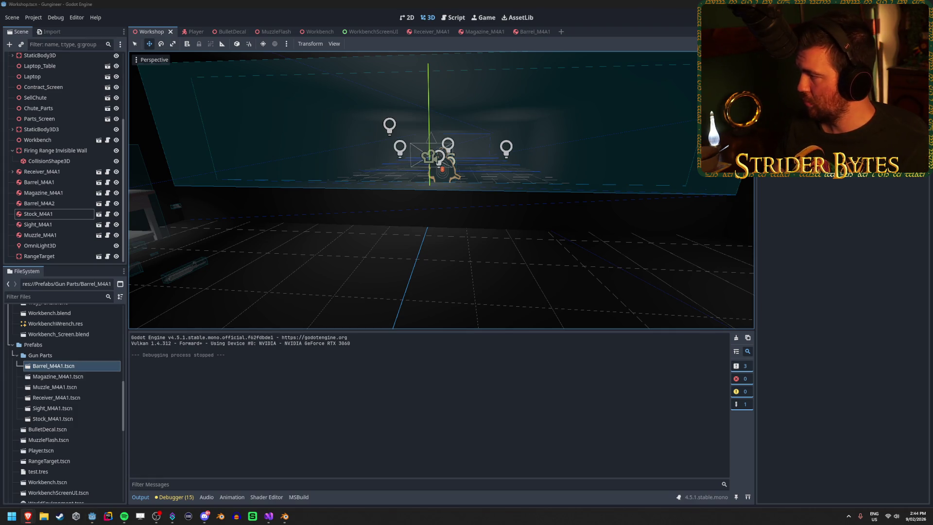
pyautogui.click(442, 3)
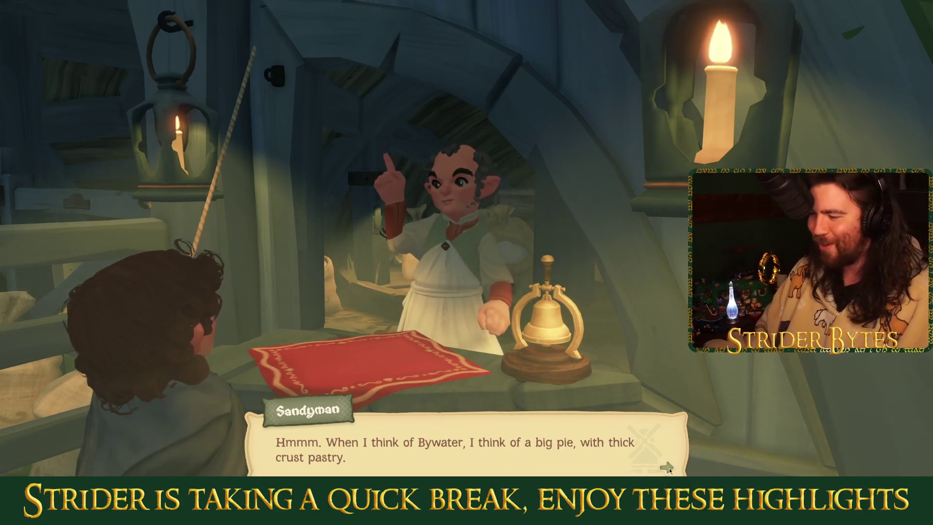
pyautogui.click(671, 469)
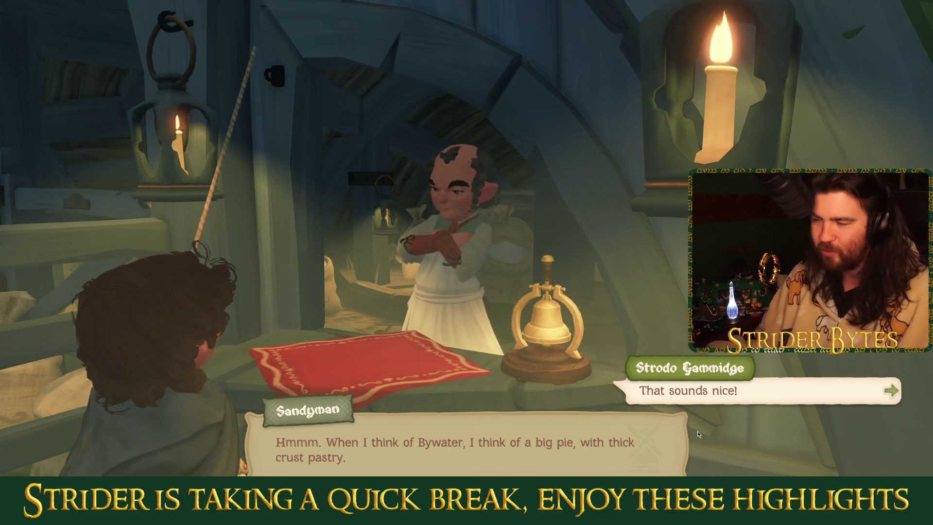
# Advance Sandyman's dialogue and choose the reply about buying flour.
pyautogui.click(358, 451)
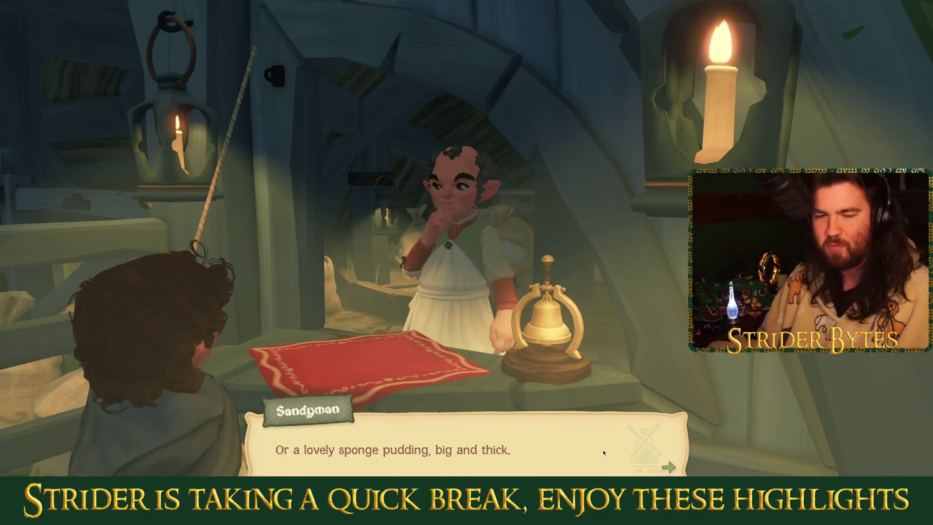
pyautogui.click(662, 453)
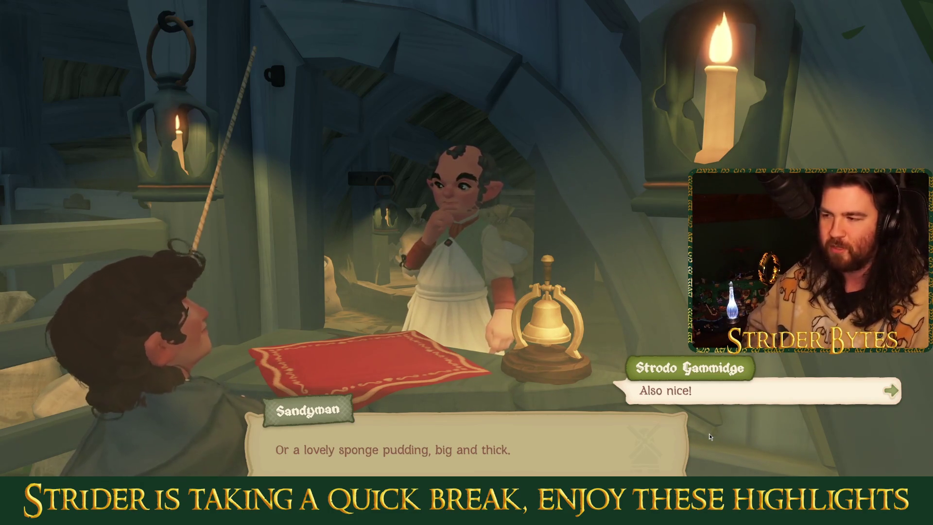
pyautogui.press('space')
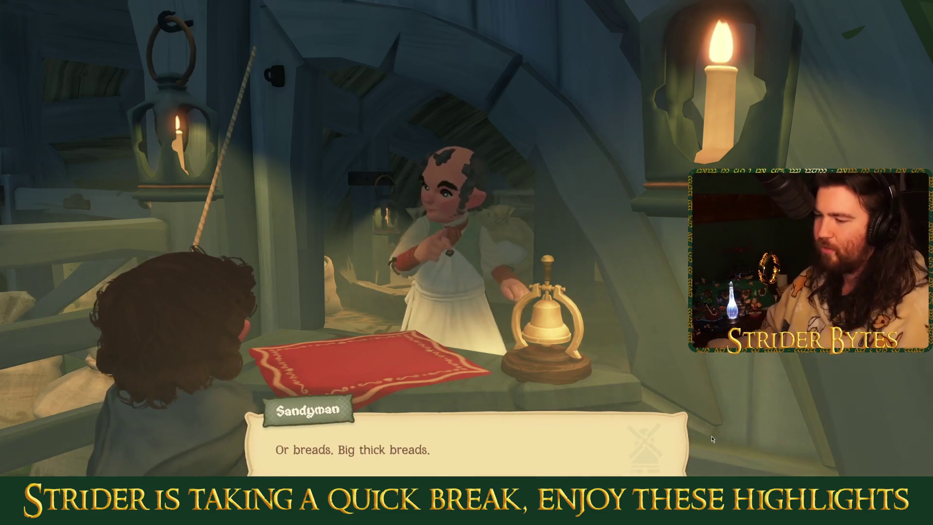
pyautogui.press('space')
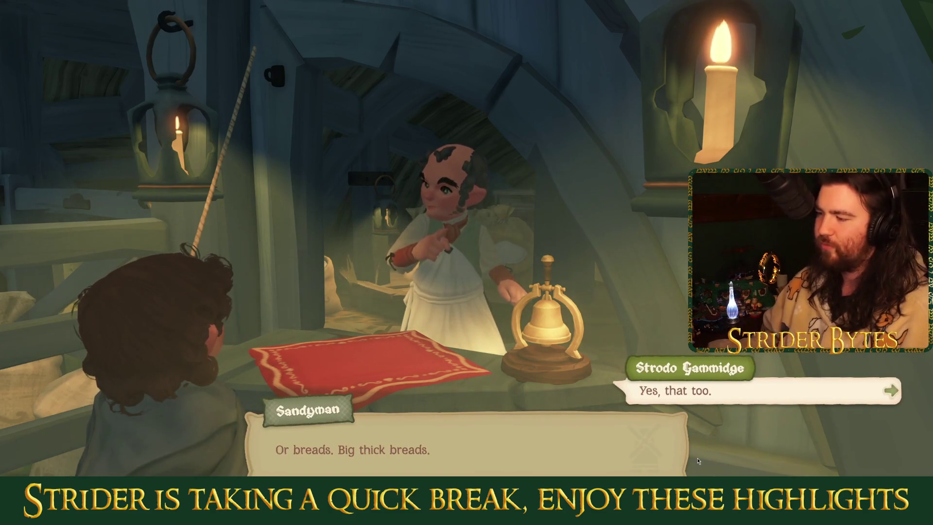
pyautogui.press('space')
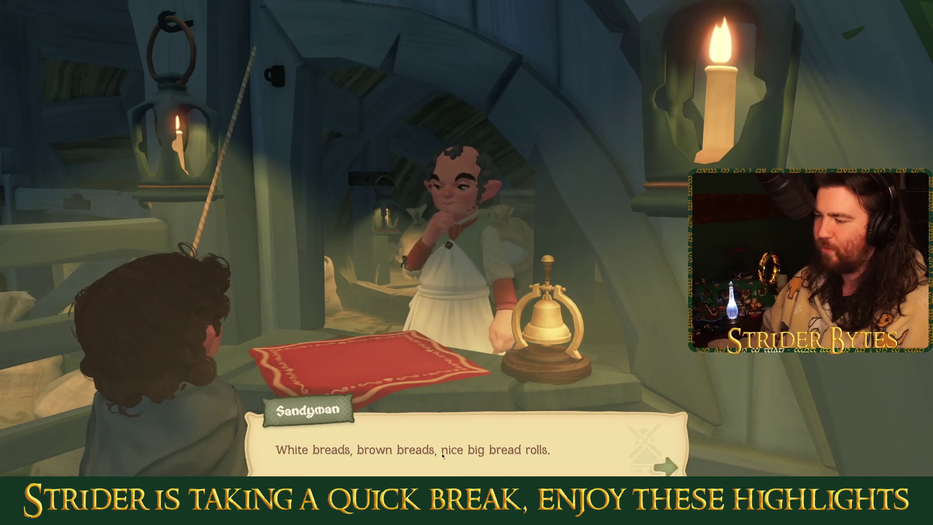
pyautogui.press('space')
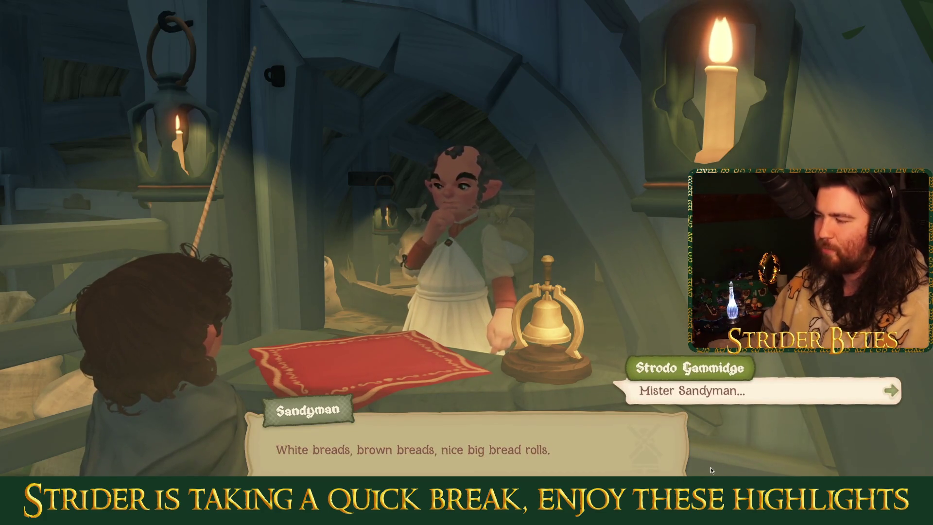
pyautogui.press('space')
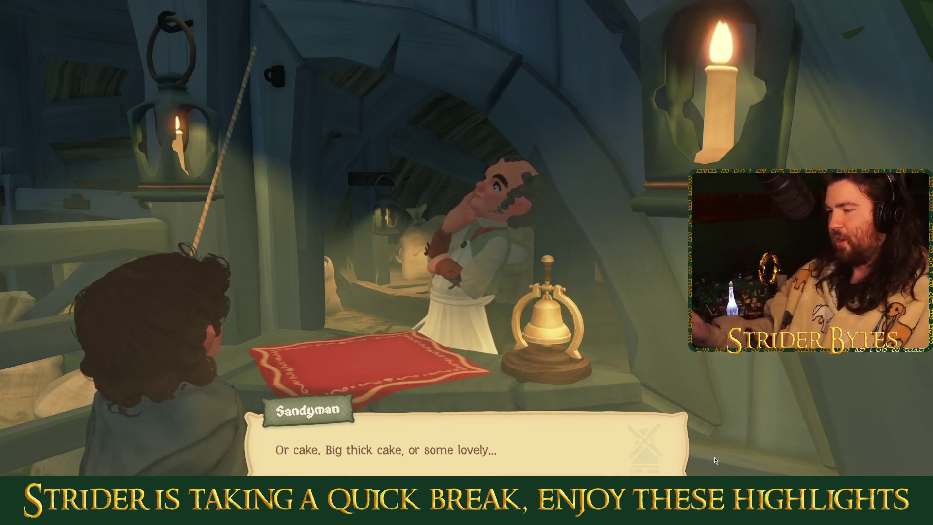
pyautogui.press('space')
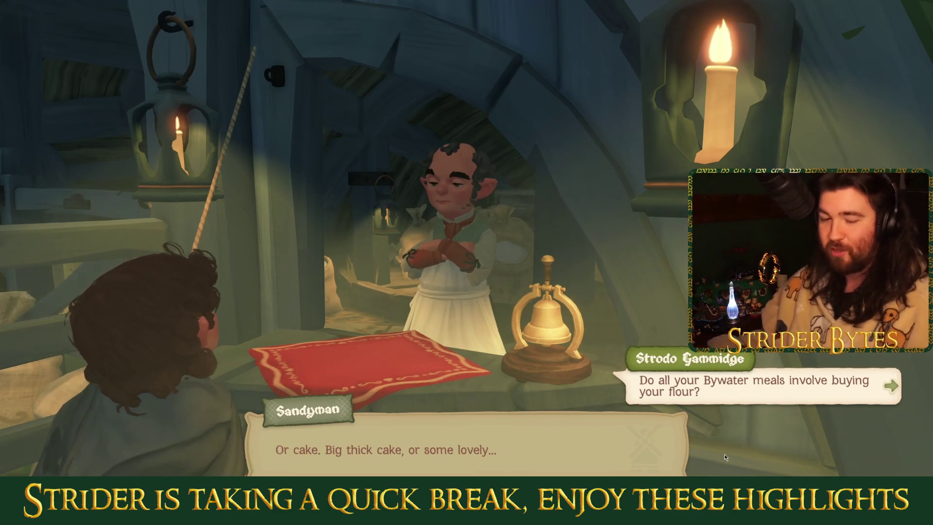
pyautogui.press('space')
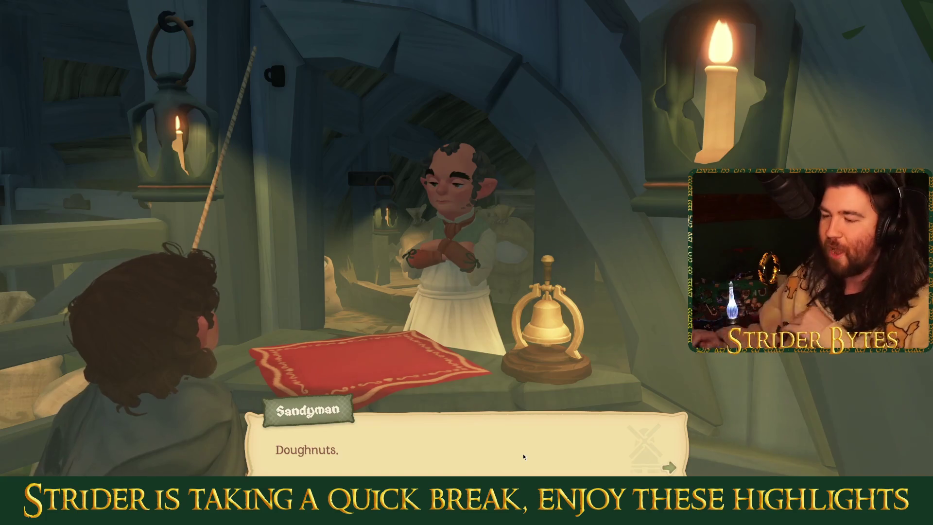
pyautogui.press('space')
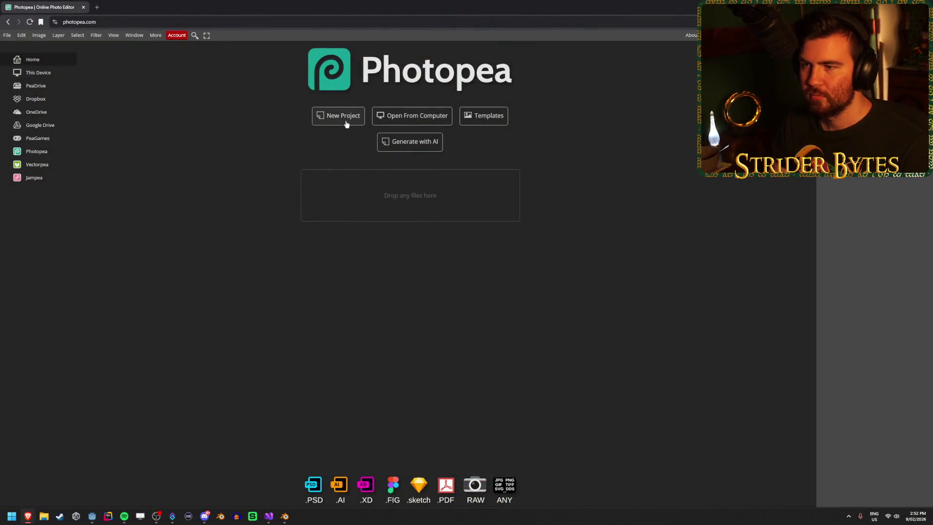
# Create a 512 by 512 pixel Photopea document with a transparent background.
pyautogui.click(345, 123)
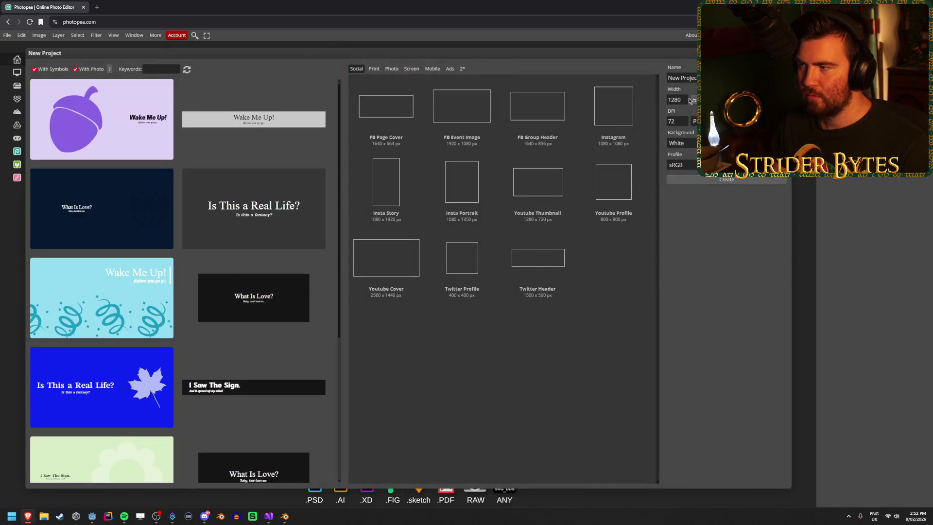
pyautogui.write('51')
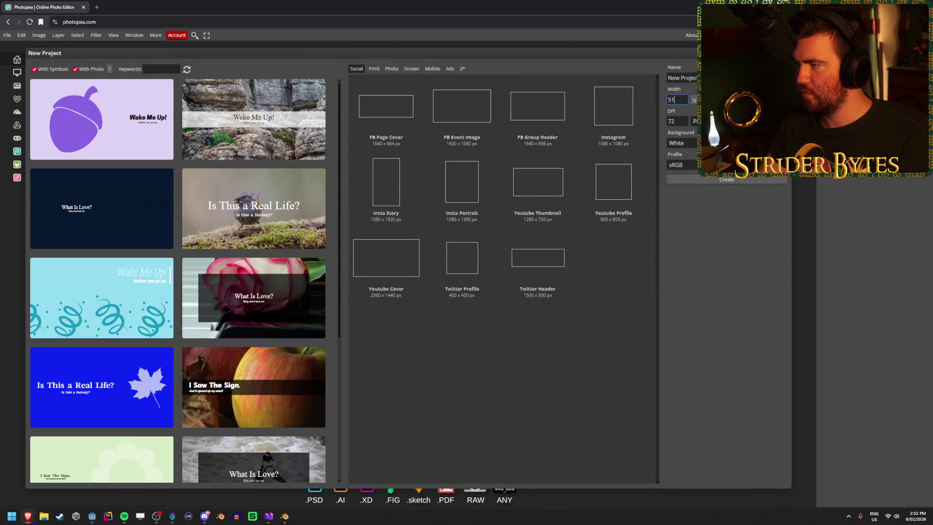
pyautogui.write('2')
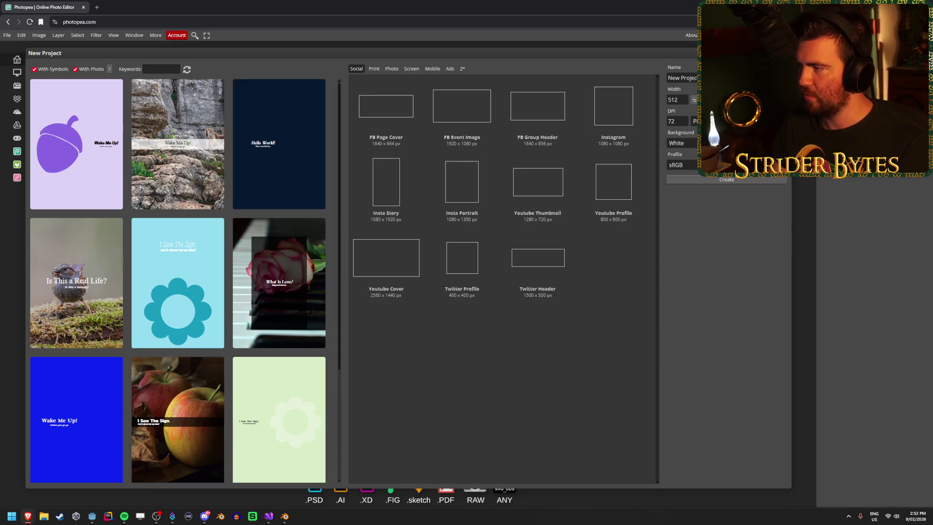
pyautogui.click(680, 143)
pyautogui.click(680, 174)
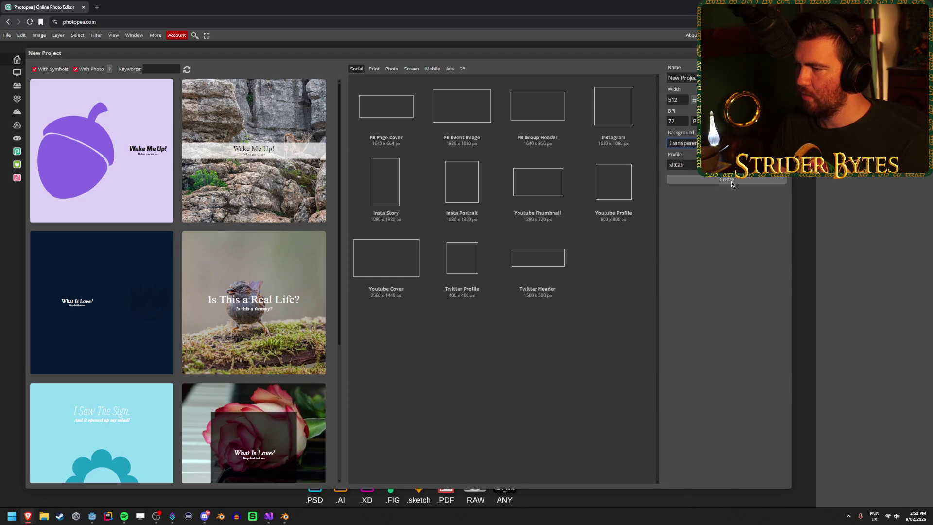
pyautogui.click(732, 180)
pyautogui.scroll(3, 343, 305)
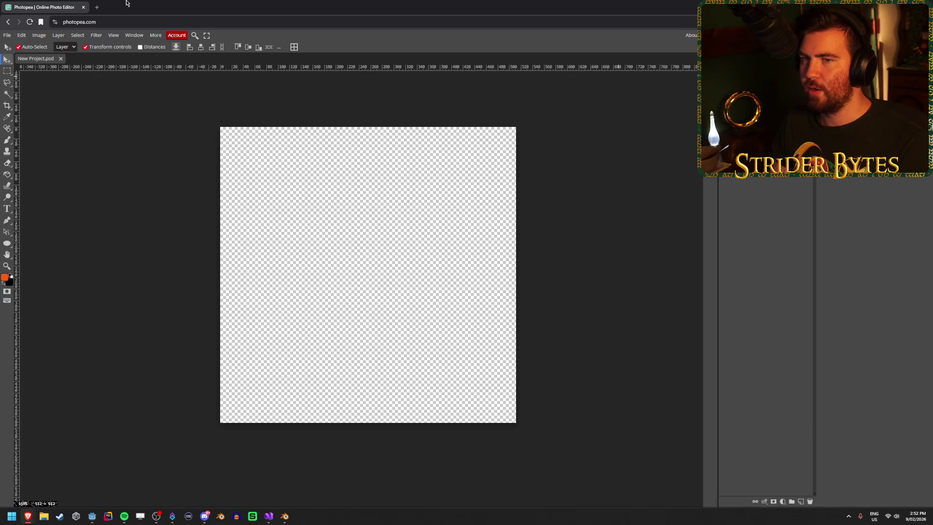
# Search Google Images for 'bullet hole texture' in a new tab.
pyautogui.click(96, 6)
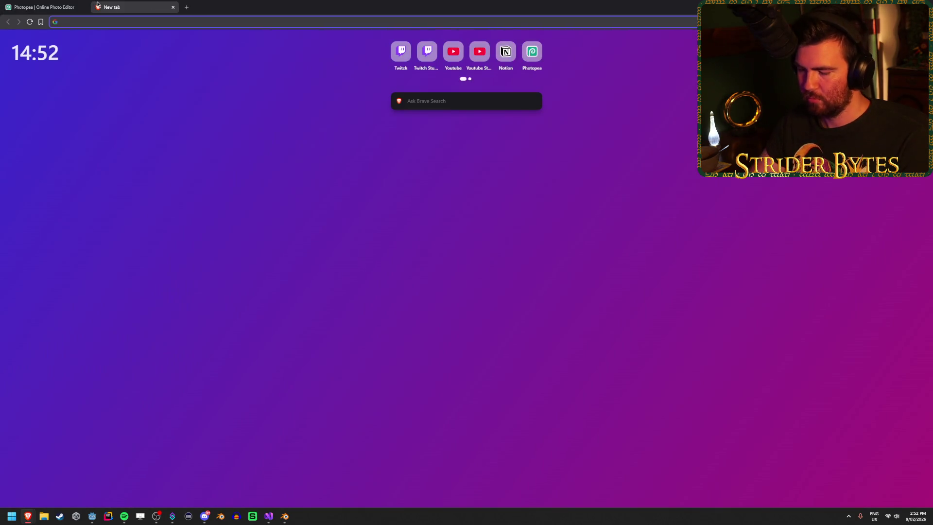
pyautogui.write('bullet hole t4e')
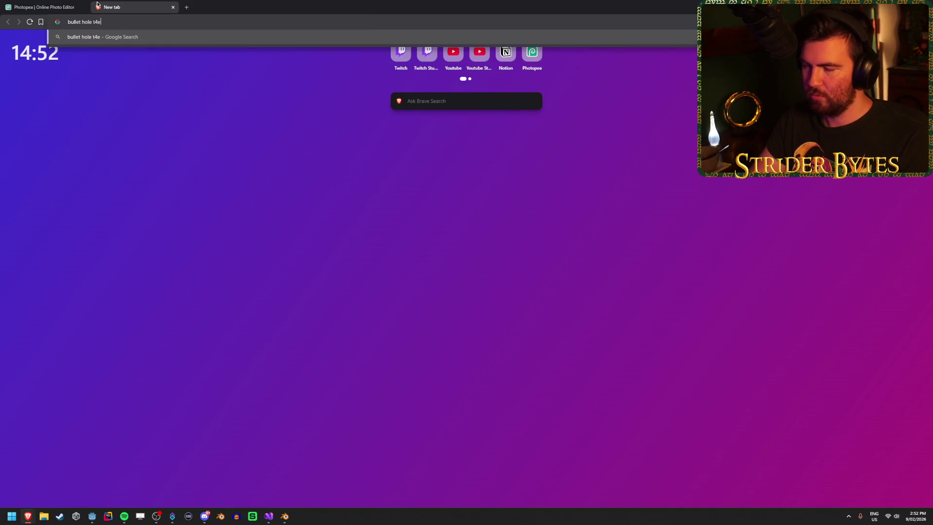
pyautogui.press('BackSpace')
pyautogui.press('BackSpace')
pyautogui.write('exture')
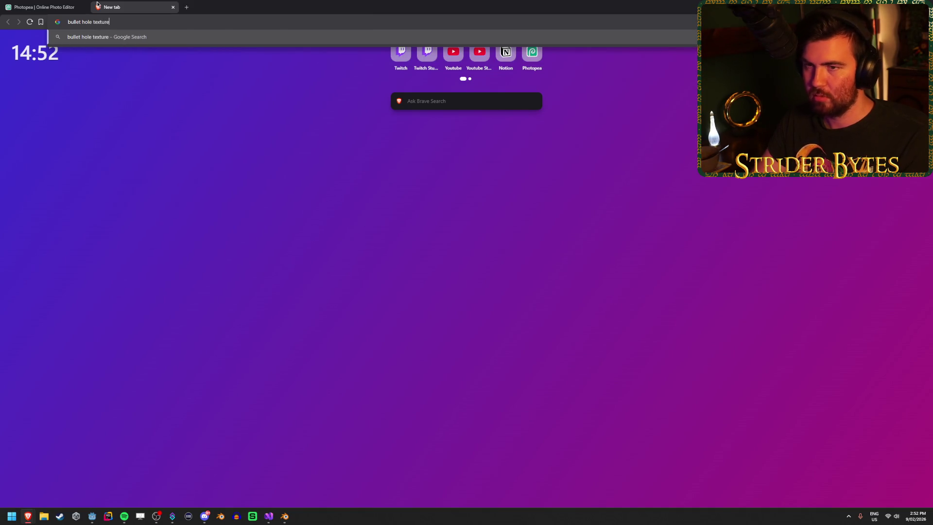
pyautogui.press('Return')
pyautogui.click(127, 73)
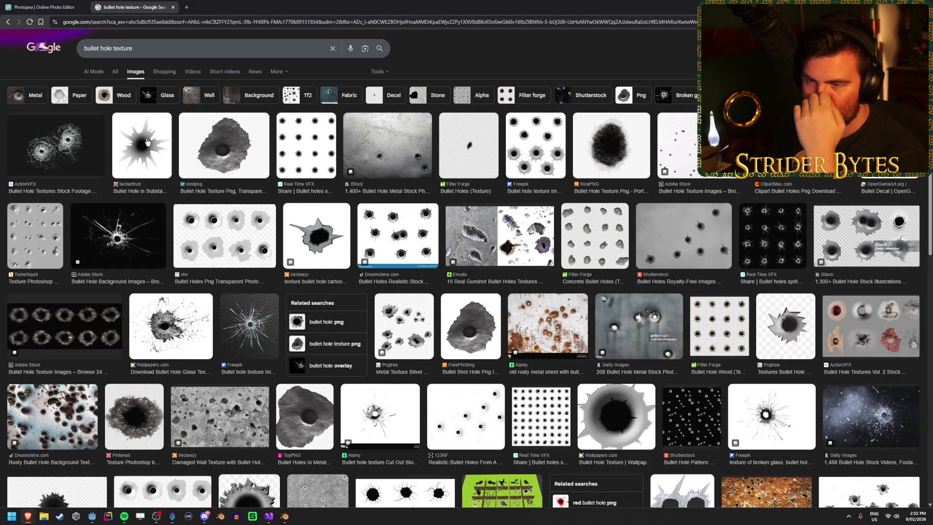
# Compare the techarthub, ClipartMax, Freepik and iStock bullet-hole previews, then return to Photopea.
pyautogui.click(146, 142)
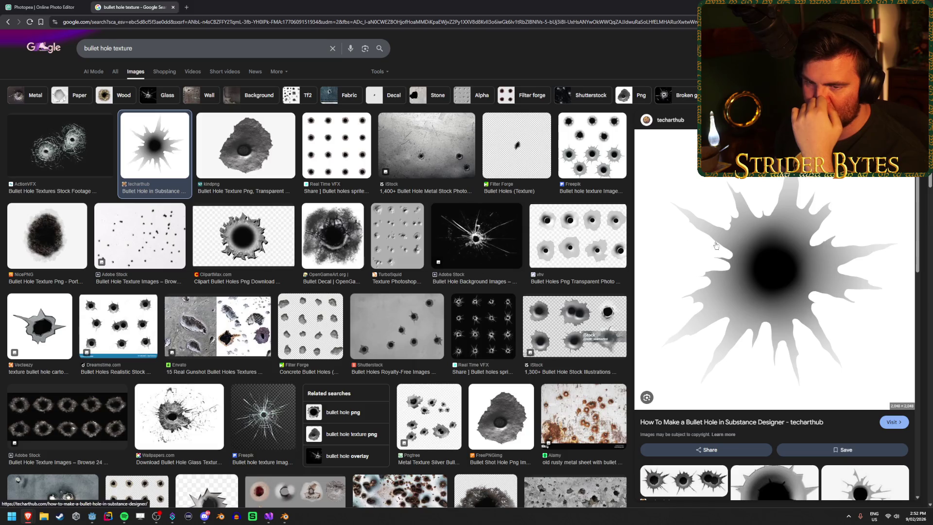
pyautogui.click(266, 230)
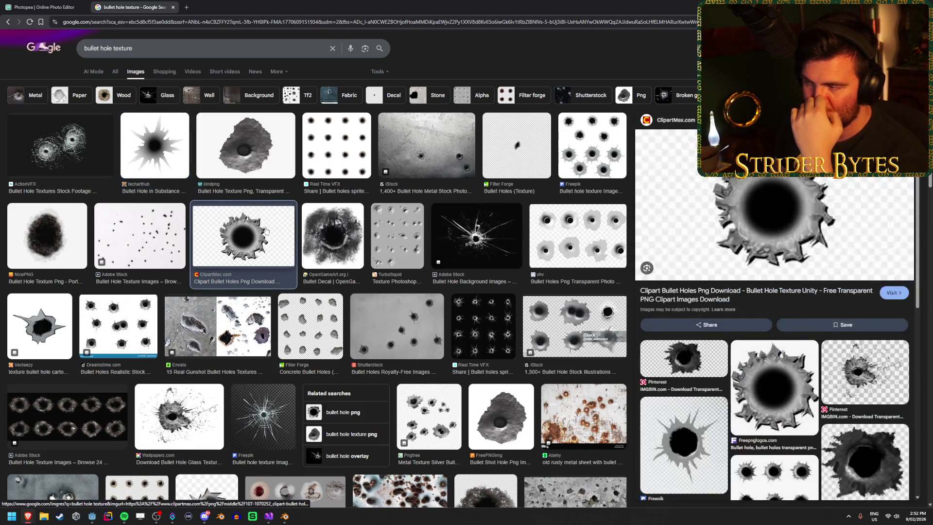
pyautogui.click(178, 151)
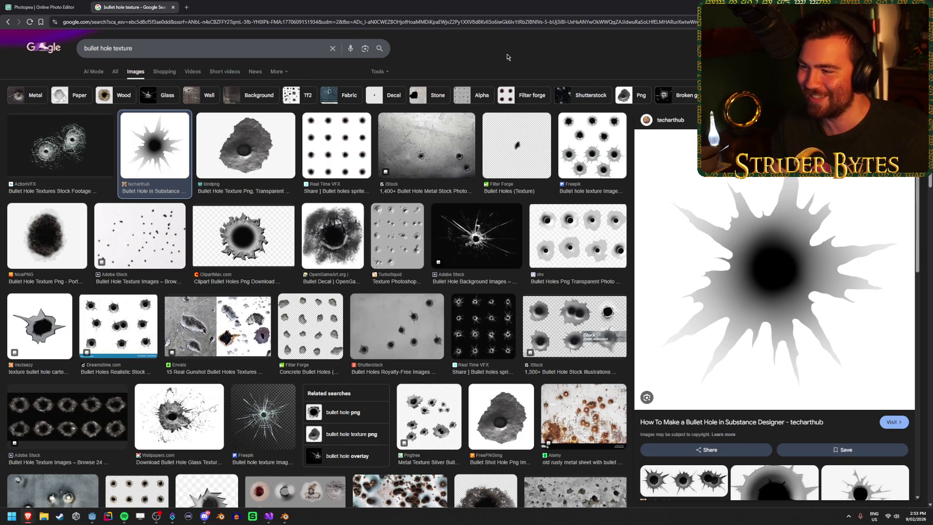
pyautogui.click(582, 153)
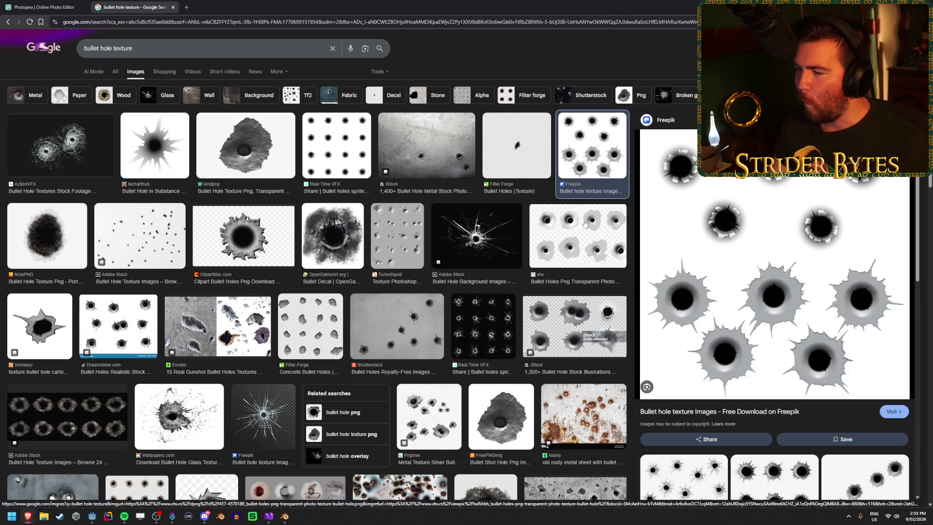
pyautogui.click(539, 352)
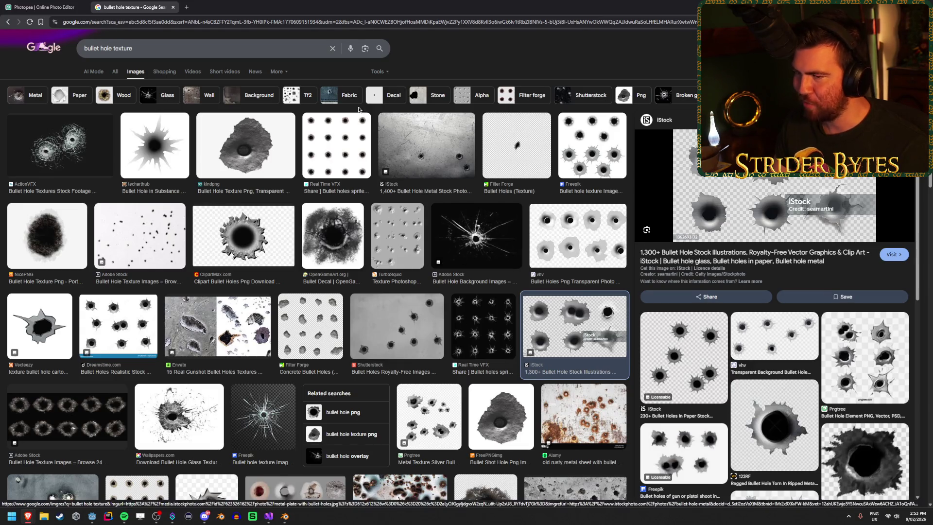
pyautogui.click(153, 158)
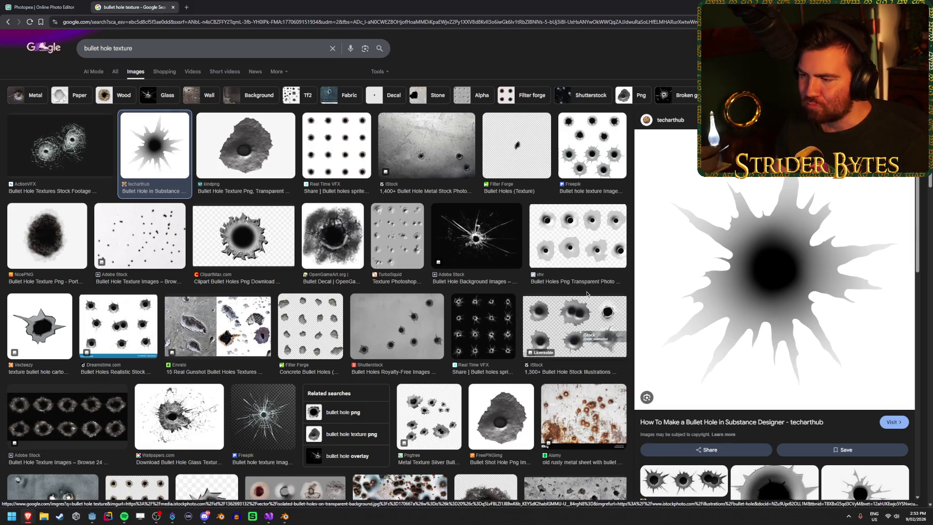
pyautogui.click(572, 310)
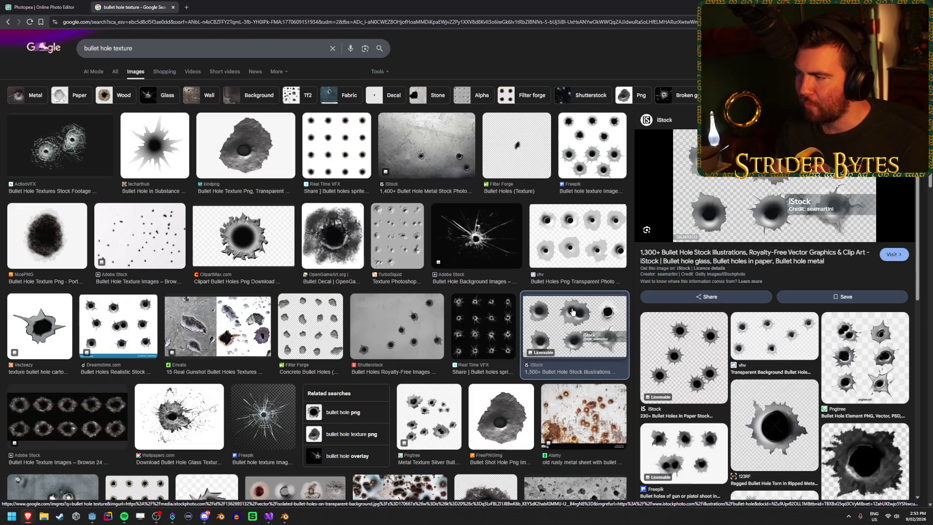
pyautogui.click(44, 7)
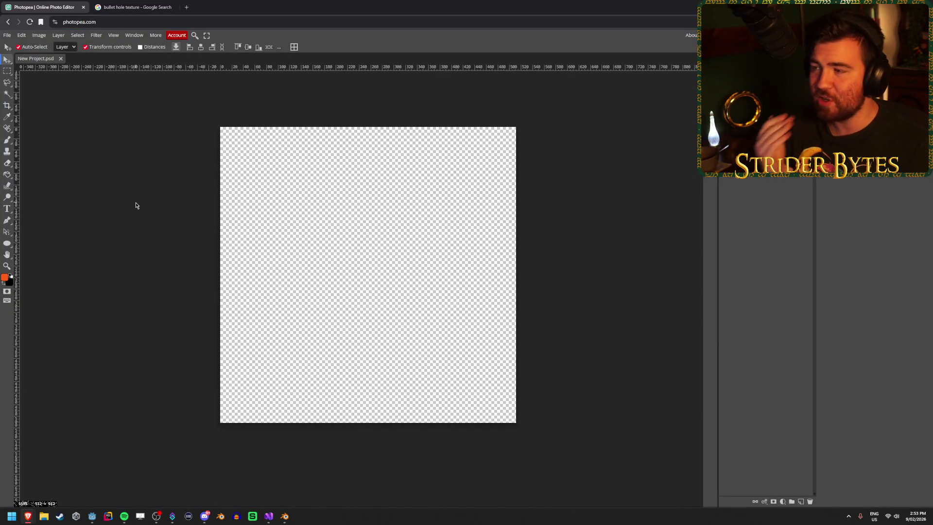
pyautogui.click(93, 516)
pyautogui.rightClick(429, 276)
pyautogui.press('w')
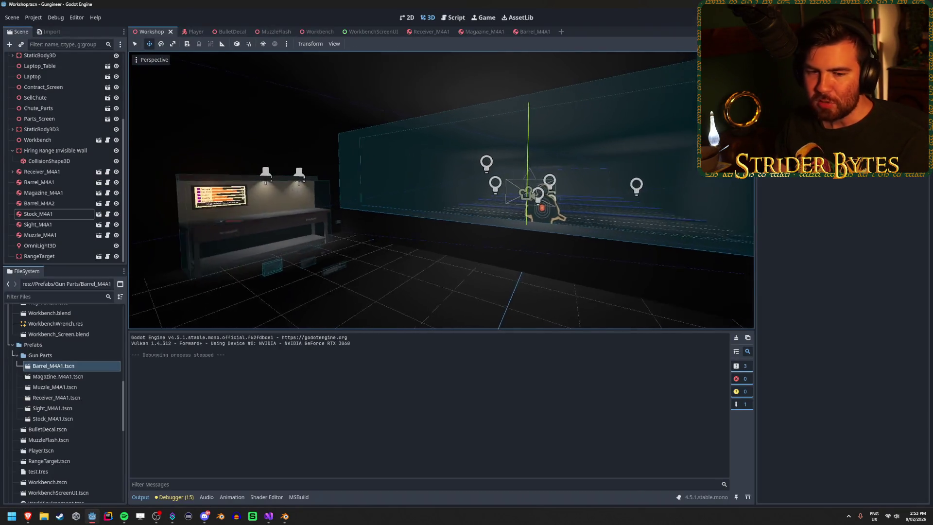
pyautogui.press('s')
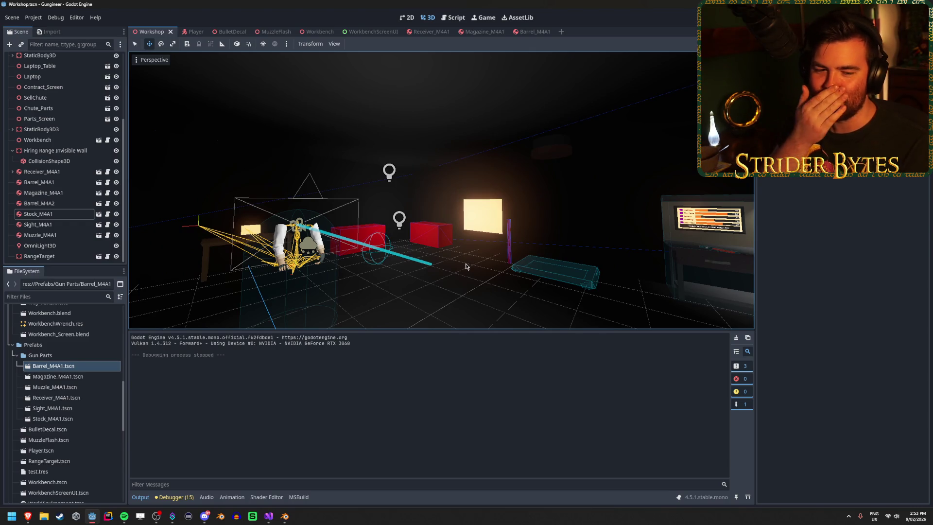
pyautogui.moveTo(463, 264)
pyautogui.mouseDown()
pyautogui.moveTo(661, 262)
pyautogui.moveTo(461, 264)
pyautogui.mouseUp()
pyautogui.press('w')
pyautogui.press('w')
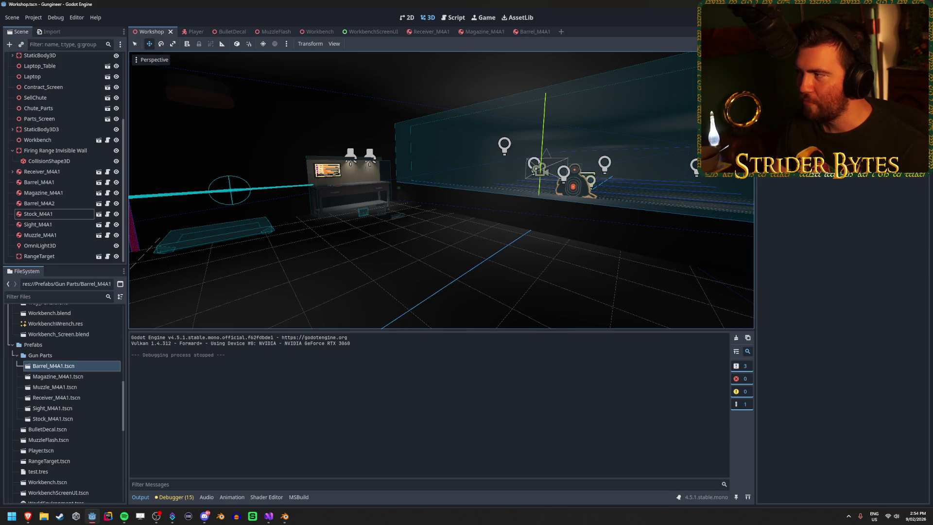
pyautogui.hotkey('alt', 'Tab')
pyautogui.click(136, 7)
# Make black Photopea's foreground colour, then compare vhv, techarthub and iStock bullet-hole previews.
pyautogui.click(43, 7)
pyautogui.click(10, 275)
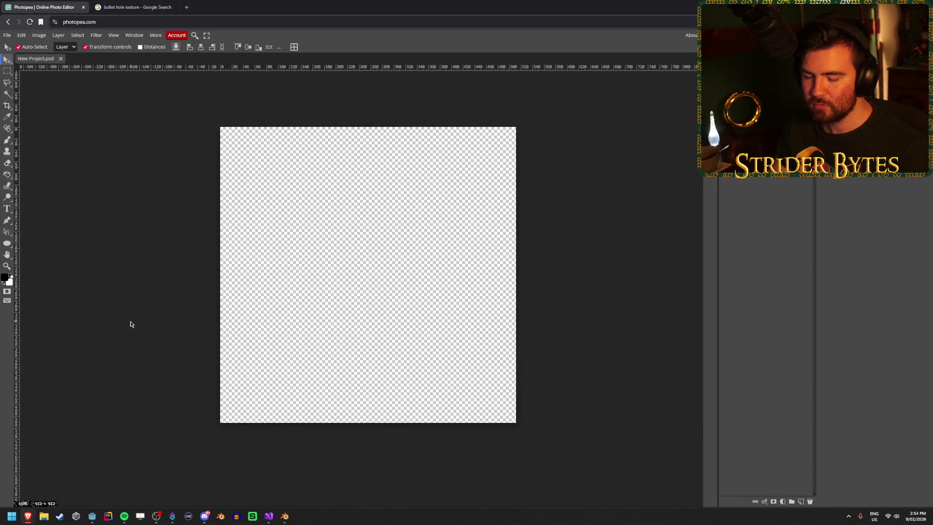
pyautogui.click(154, 7)
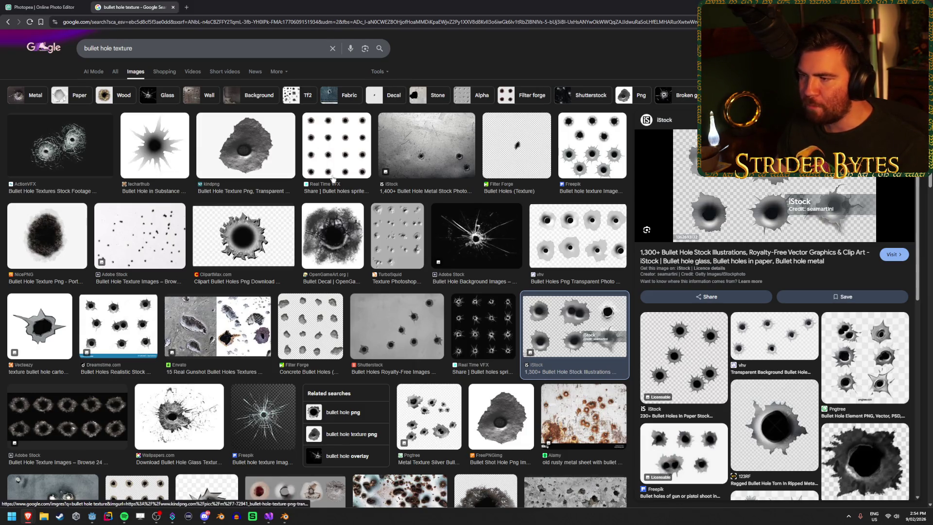
pyautogui.click(547, 243)
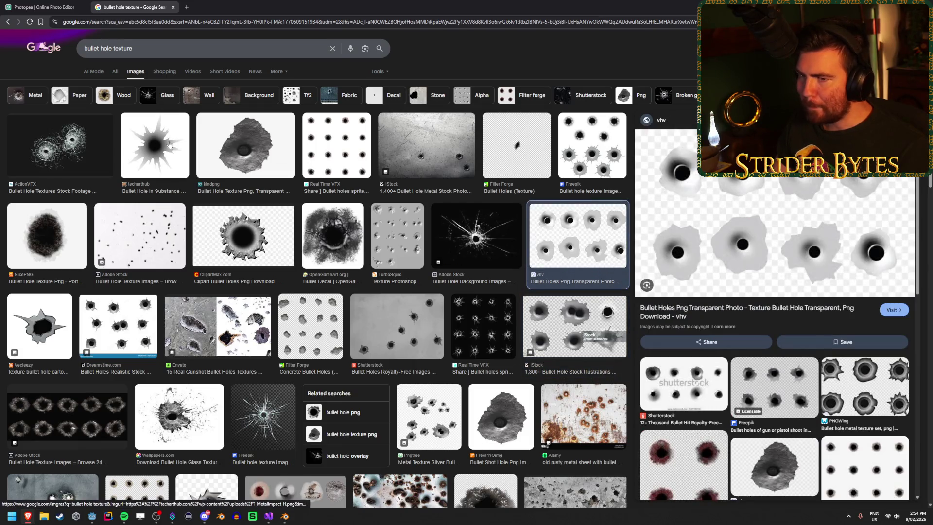
pyautogui.click(167, 145)
pyautogui.click(608, 244)
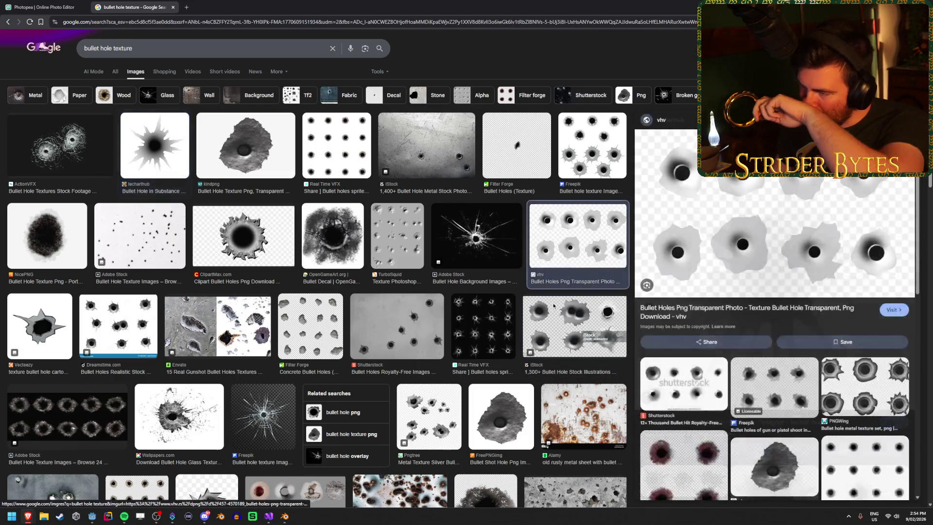
pyautogui.click(555, 308)
pyautogui.scroll(-1, 555, 308)
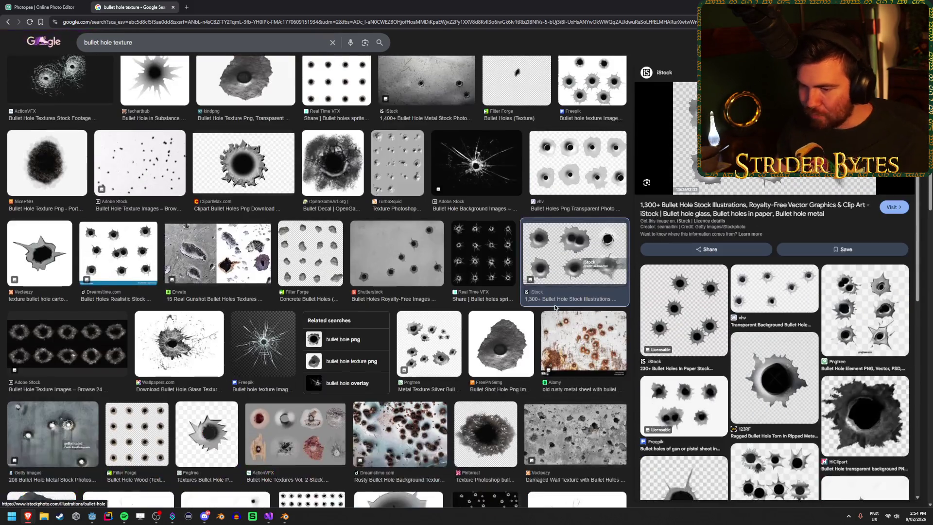
pyautogui.scroll(1, 631, 316)
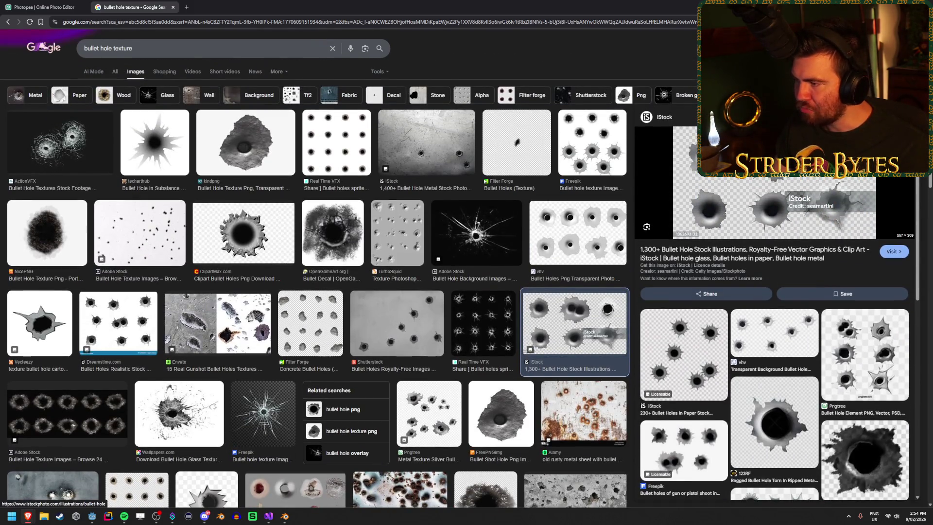
pyautogui.click(44, 7)
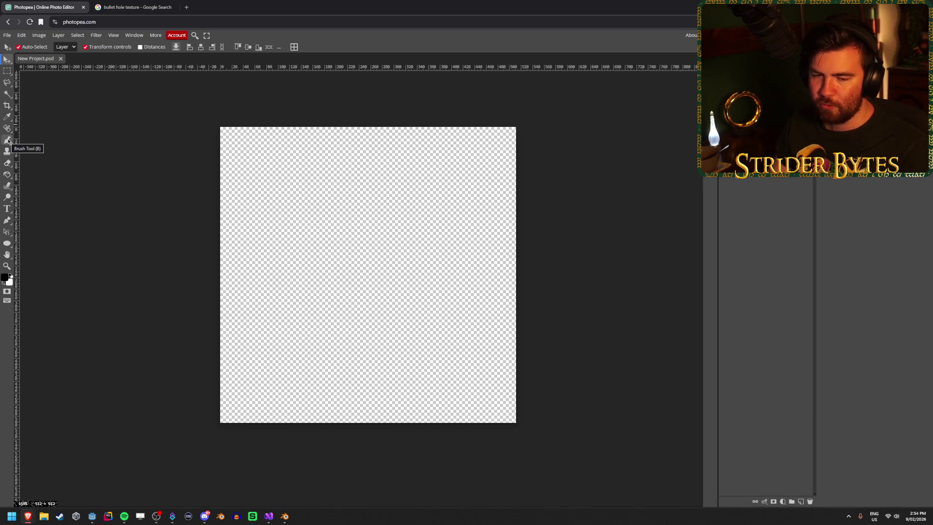
# Switch to the Pencil tool, draw a test stroke, and undo it.
pyautogui.rightClick(8, 141)
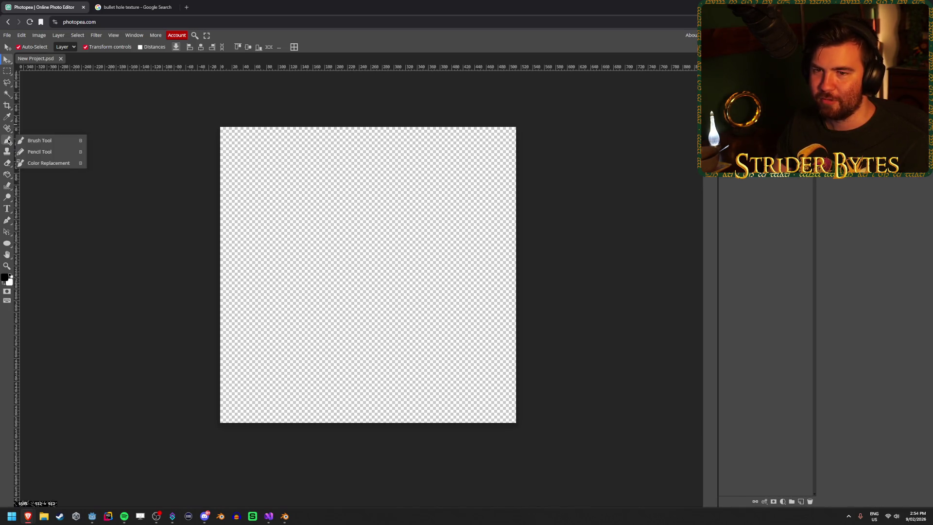
pyautogui.click(46, 151)
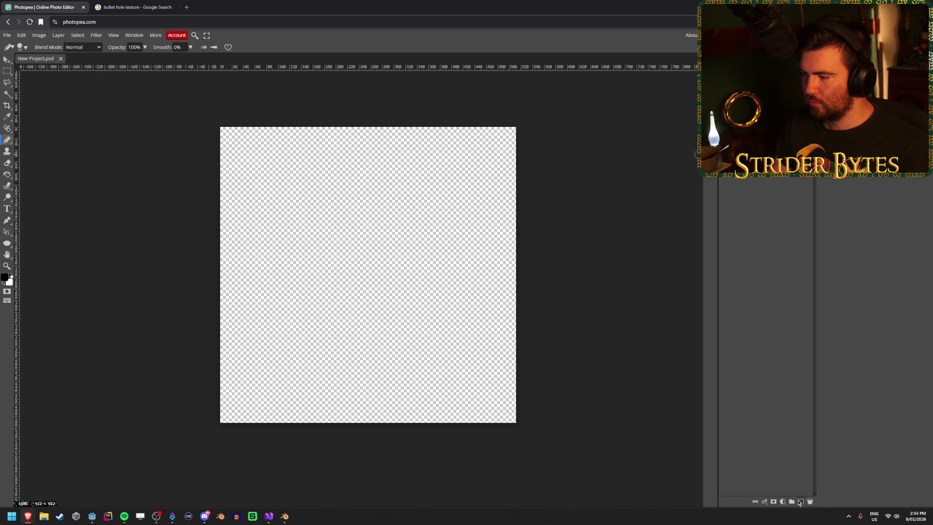
pyautogui.moveTo(275, 241)
pyautogui.mouseDown()
pyautogui.moveTo(318, 230)
pyautogui.moveTo(399, 272)
pyautogui.moveTo(346, 361)
pyautogui.moveTo(316, 242)
pyautogui.moveTo(280, 243)
pyautogui.mouseUp()
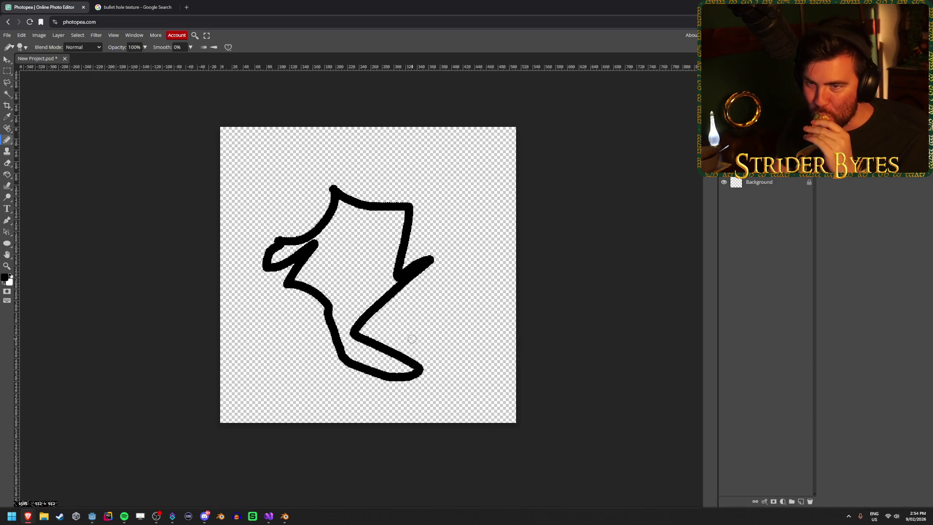
pyautogui.scroll(2, 347, 255)
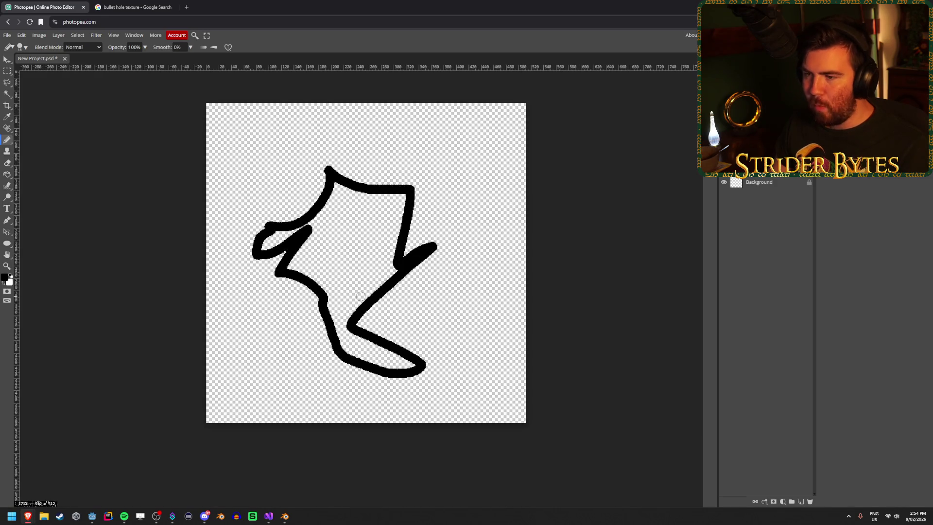
pyautogui.scroll(1, 341, 201)
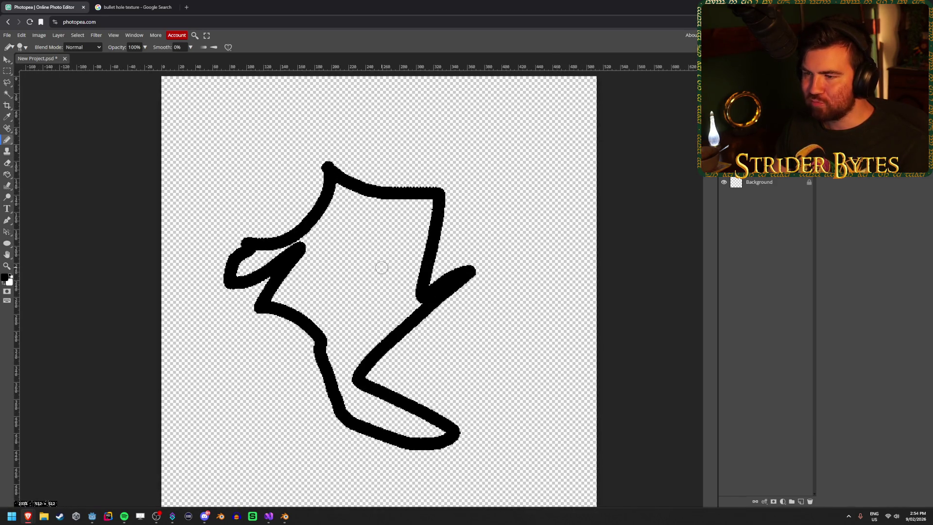
pyautogui.hotkey('ctrl', 'z')
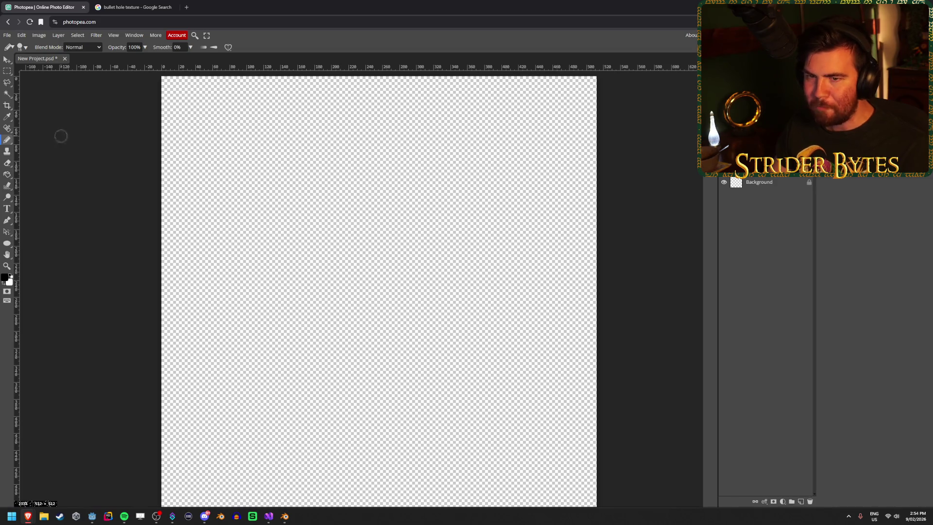
# Set the pencil size to 1 px, draw a thin test line, and undo it.
pyautogui.click(20, 47)
pyautogui.moveTo(60, 76)
pyautogui.mouseDown()
pyautogui.moveTo(65, 68)
pyautogui.moveTo(55, 68)
pyautogui.mouseUp()
pyautogui.moveTo(267, 225)
pyautogui.mouseDown()
pyautogui.moveTo(293, 179)
pyautogui.moveTo(369, 184)
pyautogui.moveTo(431, 224)
pyautogui.moveTo(501, 236)
pyautogui.moveTo(468, 335)
pyautogui.moveTo(382, 384)
pyautogui.moveTo(306, 313)
pyautogui.moveTo(264, 247)
pyautogui.mouseUp()
pyautogui.hotkey('ctrl', 'z')
pyautogui.scroll(-1, 415, 340)
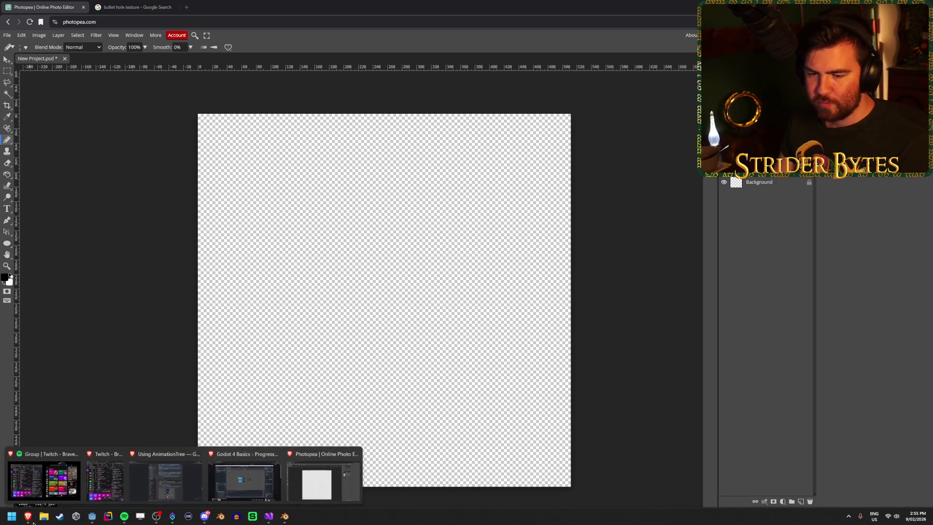
pyautogui.click(94, 518)
# Freelook the 3D viewport toward the red boxes and the shooting target.
pyautogui.moveTo(465, 257); pyautogui.dragTo(466, 256)
pyautogui.moveTo(570, 244); pyautogui.dragTo(570, 243)
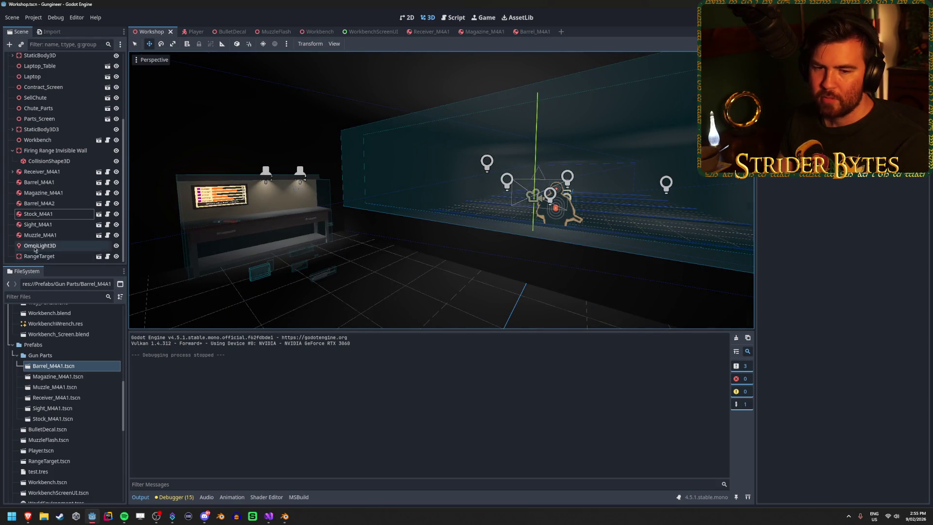